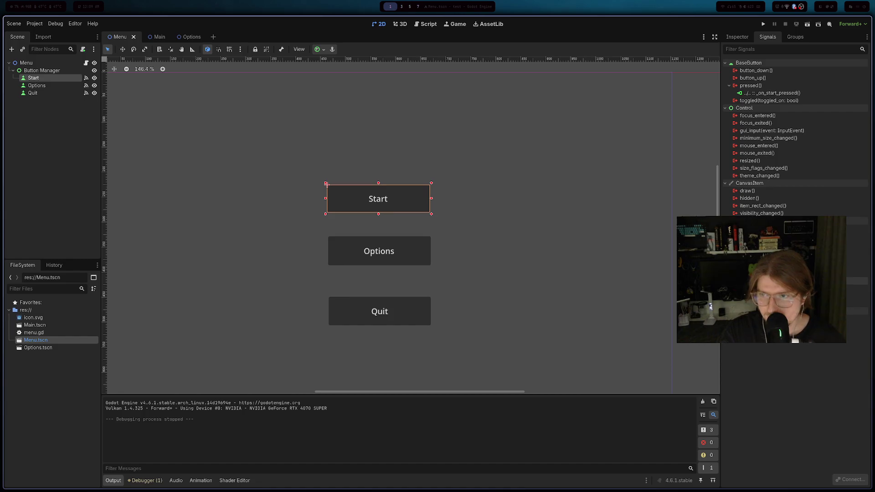
- Test the Options and Start buttons in the Menu scene, then switch to Main and back
mouse_move(770, 196)
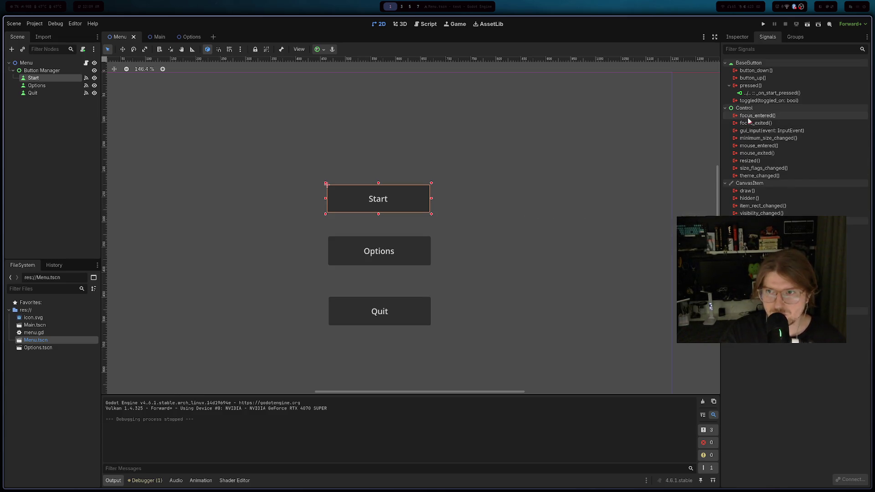
click(366, 255)
click(389, 209)
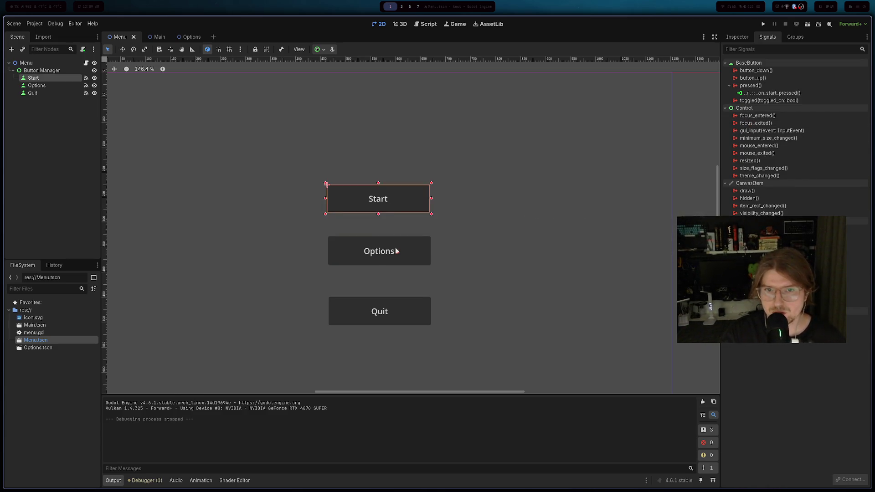
click(397, 253)
click(391, 198)
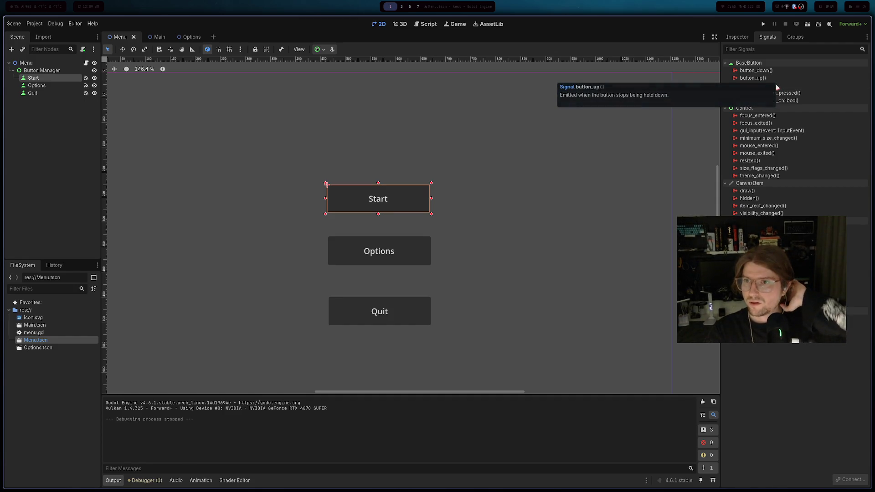
click(158, 36)
click(120, 37)
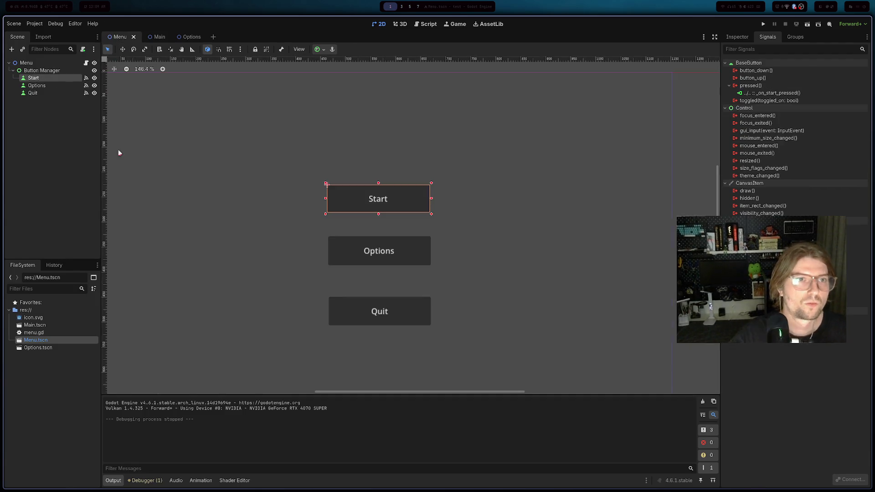
- Open menu.gd and add a new line after the script's last function
double_click(34, 332)
click(234, 156)
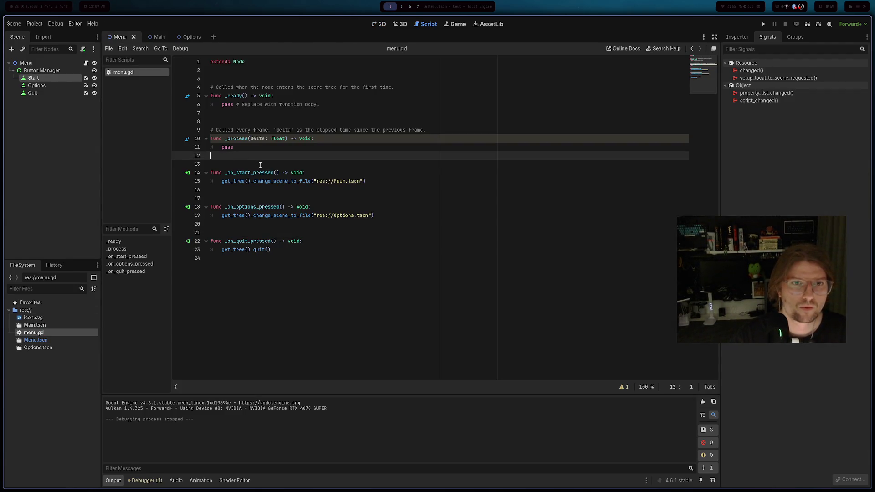
click(26, 63)
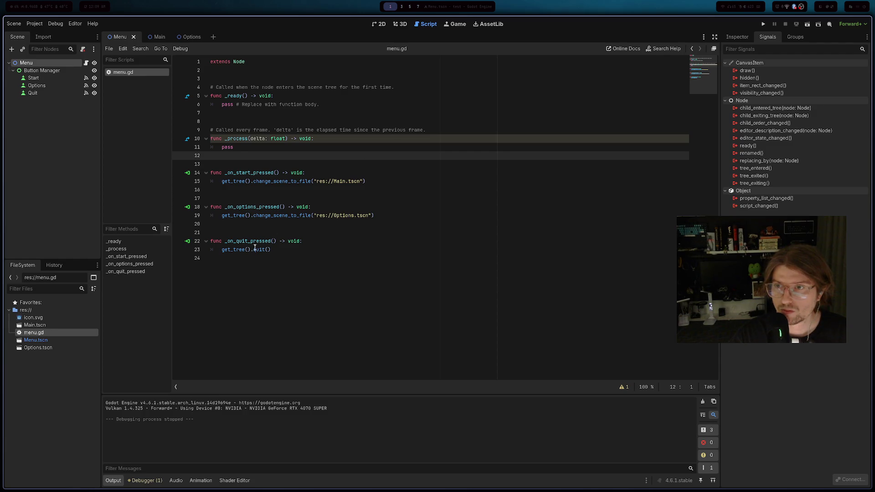
click(261, 262)
key(Return)
- Add func _unhandled_key_input(event: InputEvent) -> void: from autocomplete and start its indented body
text(func on)
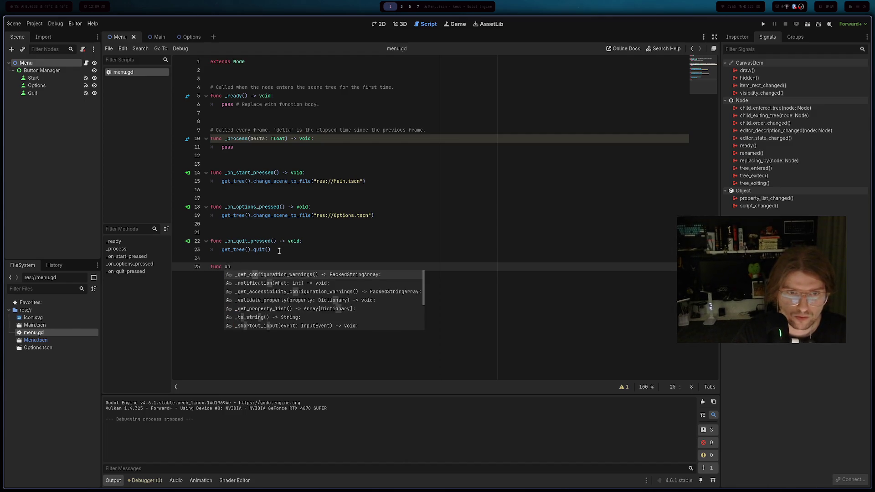
key(BackSpace)
key(BackSpace)
text(_o)
text(on_ke)
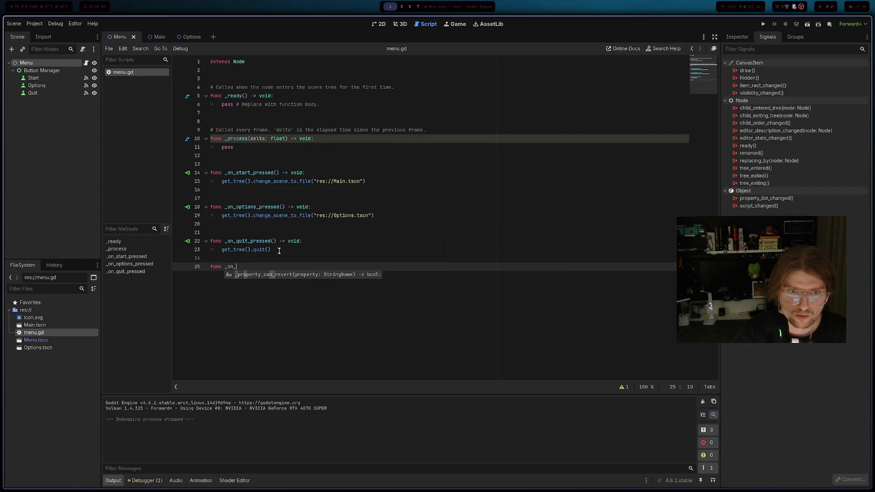
key(BackSpace)
key(BackSpace)
key(BackSpace)
text(key)
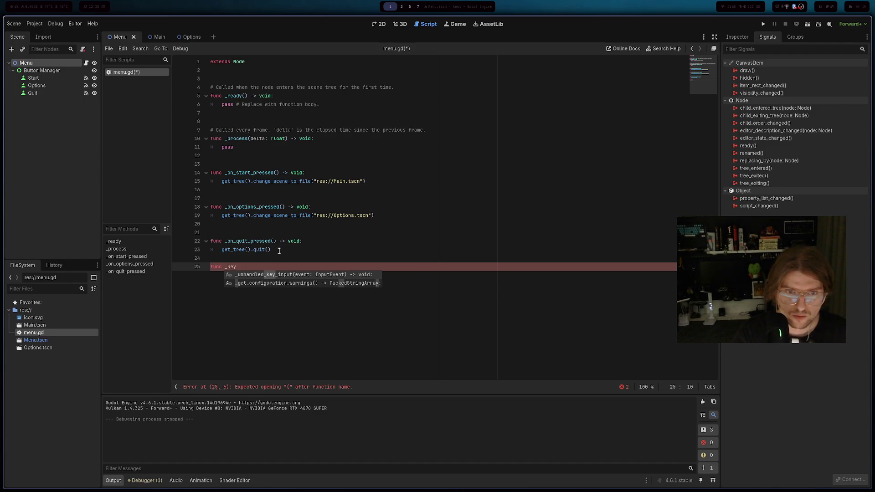
key(Return)
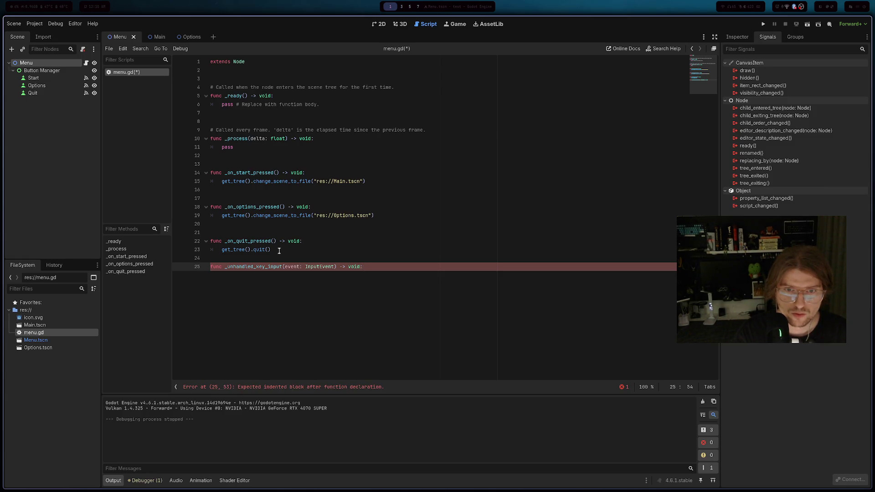
key(Return)
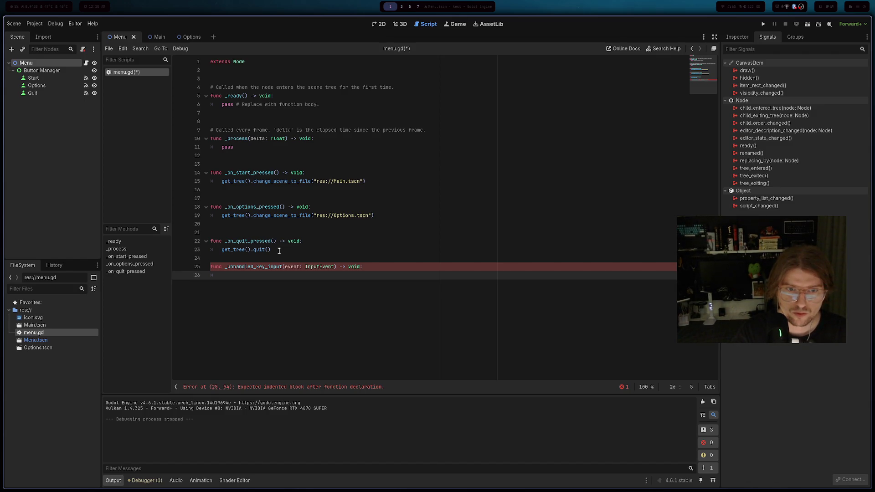
text(if dsa9d)
- Begin an unfinished 'if event.' condition and look up the InputEvent type
key(BackSpace)
key(BackSpace)
key(BackSpace)
text(event)
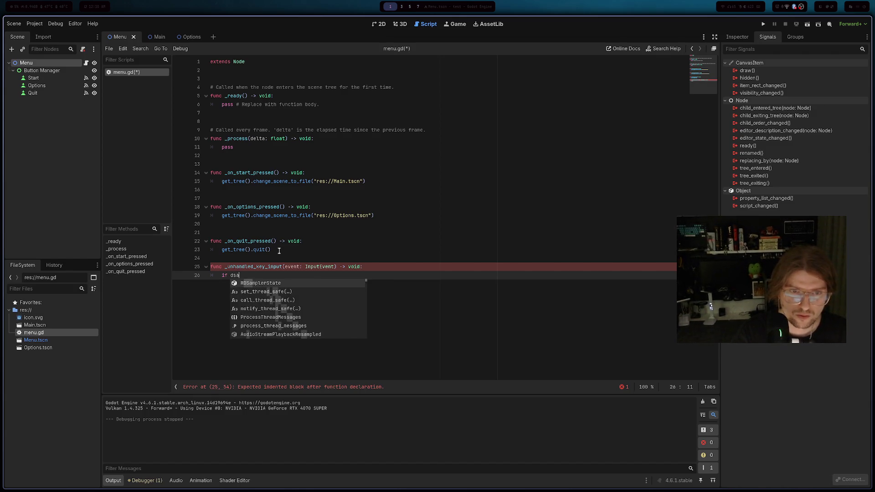
text(.)
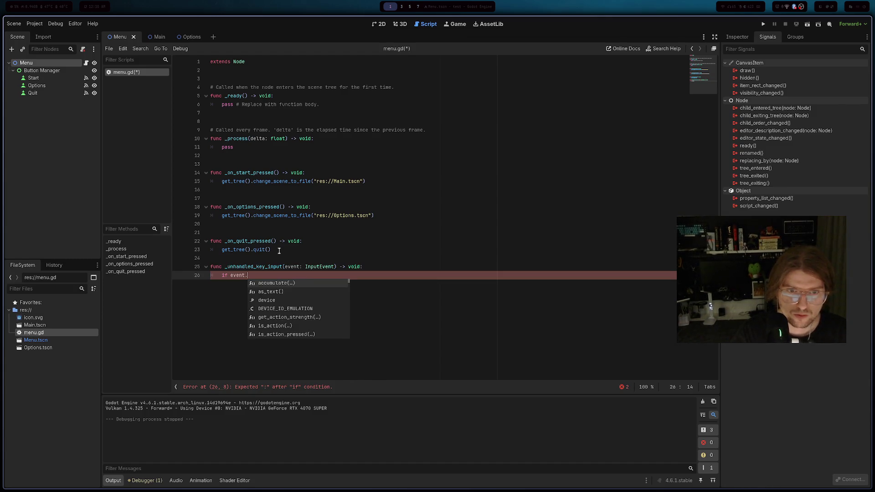
text(is)
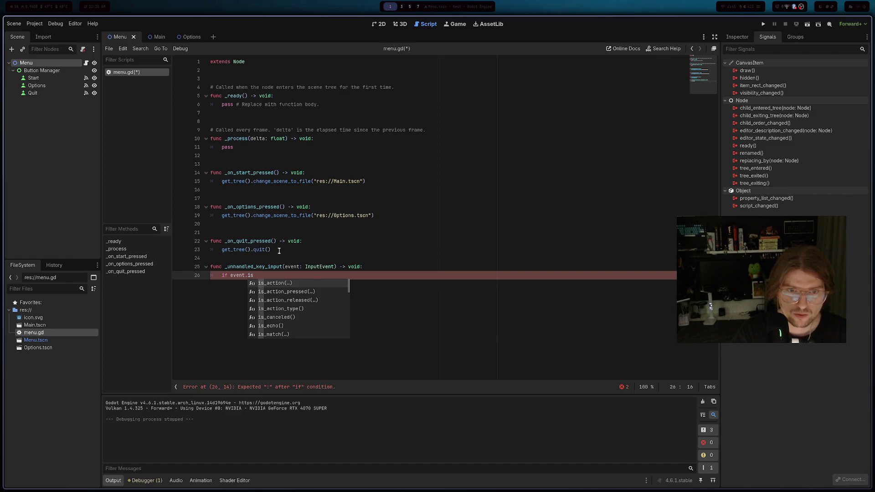
text(_k)
key(BackSpace)
key(BackSpace)
key(BackSpace)
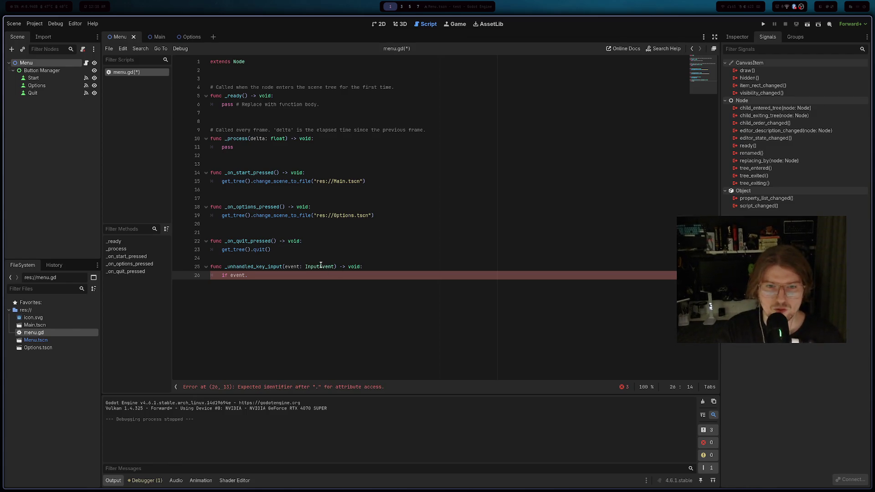
click(321, 265)
ctrl+click(318, 268)
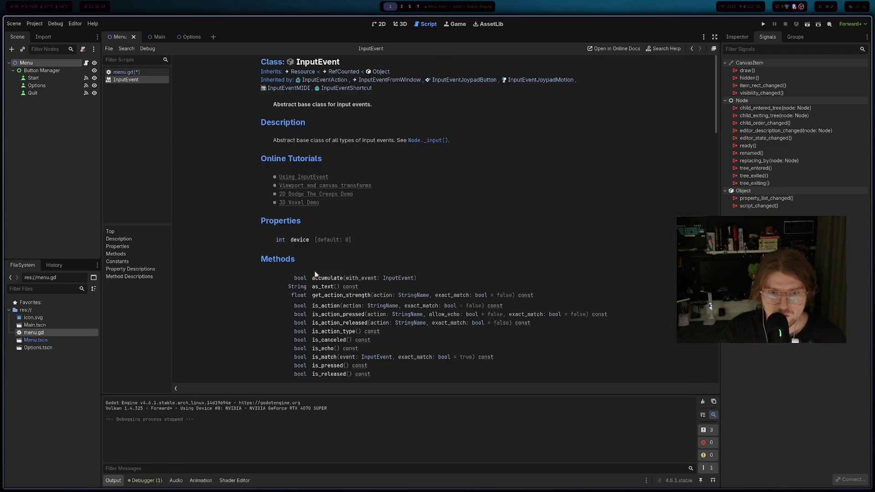
scroll(347, 270, down, 5)
scroll(345, 262, up, 1)
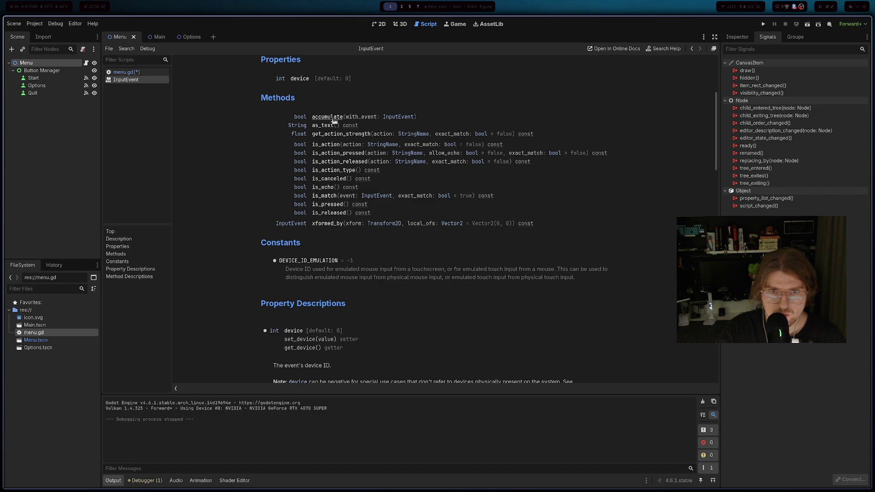
scroll(322, 244, down, 10)
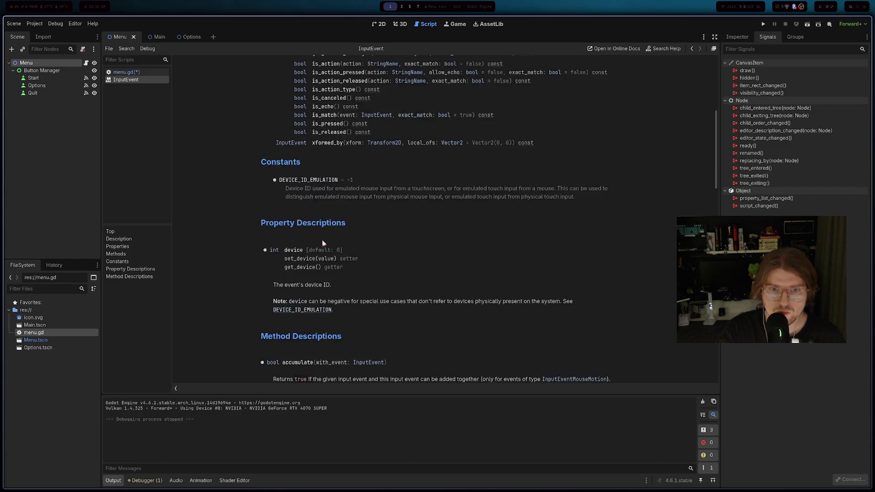
key(ctrl+w)
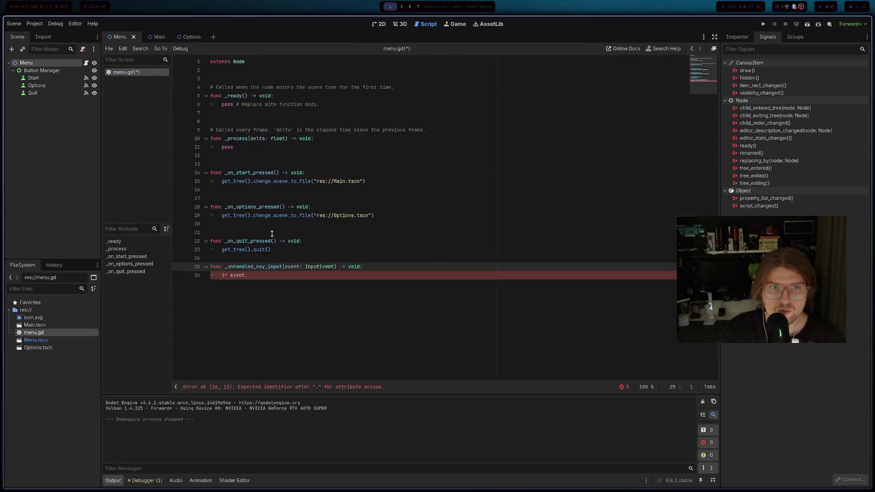
- Select the unfinished _unhandled_key_input lines and undo the new function
drag(289, 287, 207, 264)
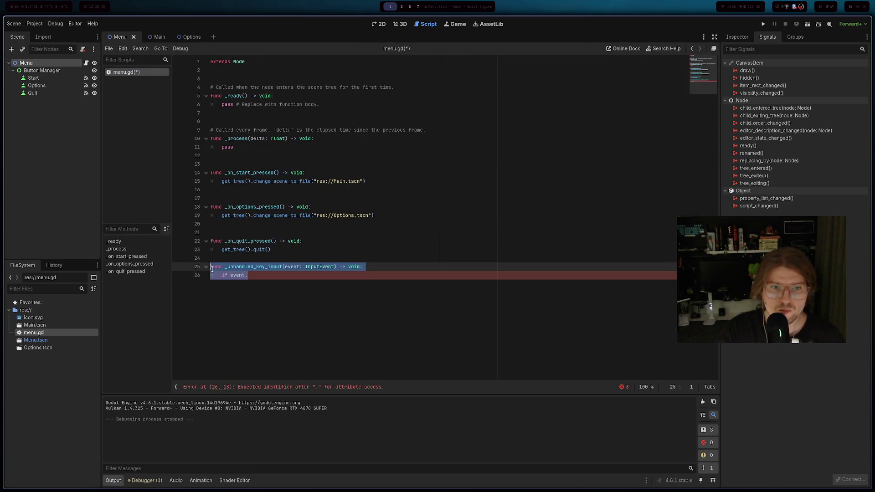
text(ds)
text(nc k)
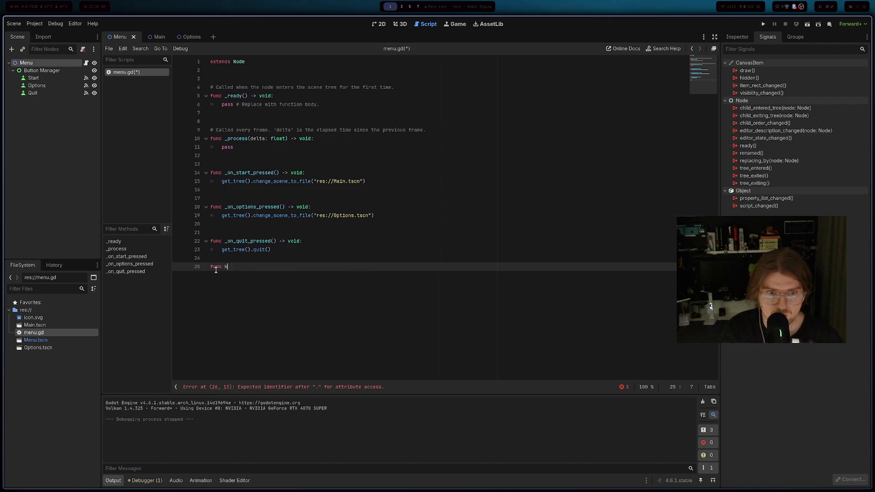
text(e)
key(BackSpace)
key(BackSpace)
key(BackSpace)
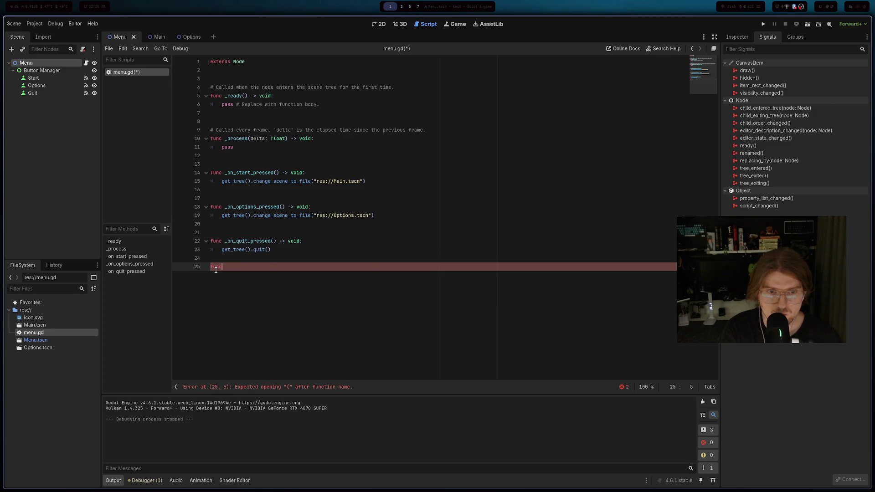
text( ke)
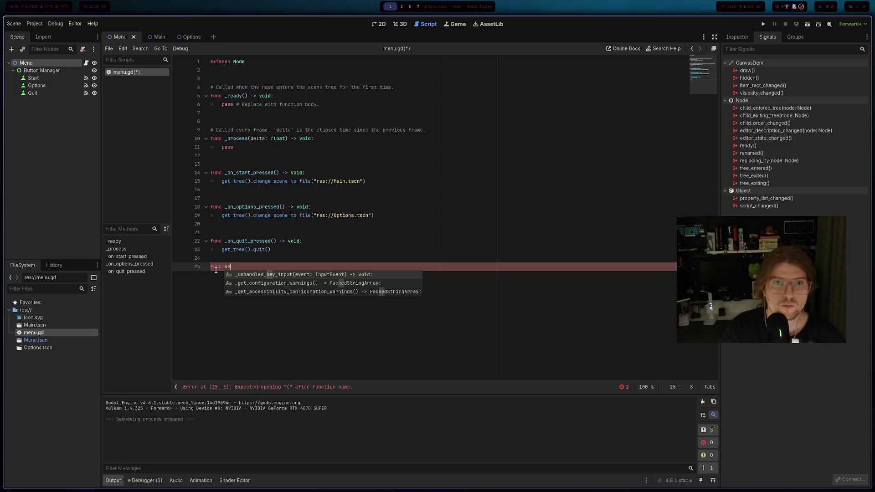
key(ctrl+z)
key(ctrl+z)
key(ctrl+z)
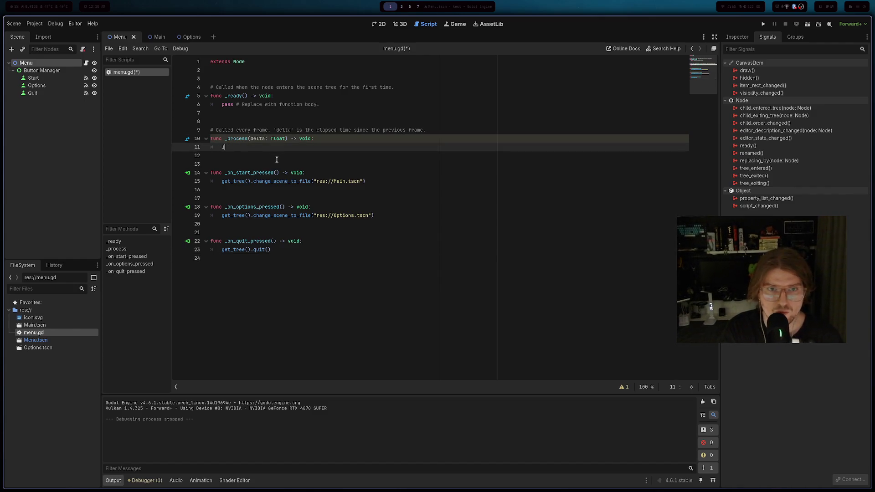
- Undo the experimental condition text to restore pass on line 11, then switch to Firefox
text(f key)
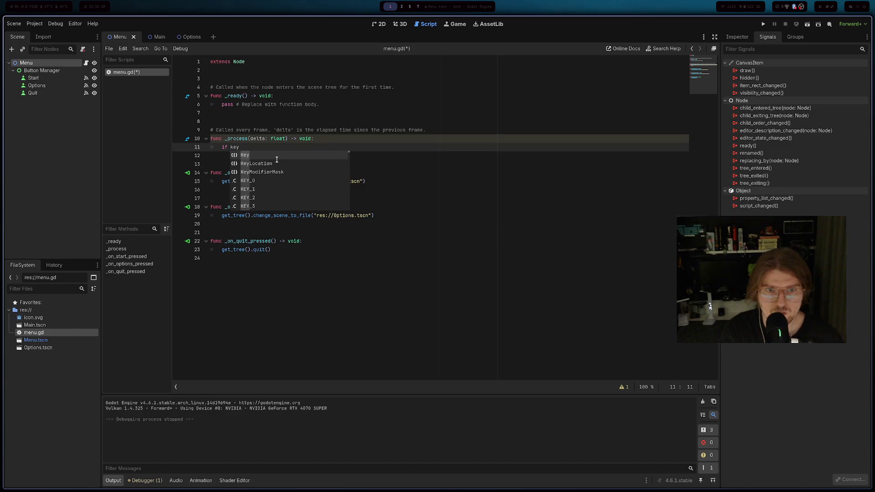
key(BackSpace)
key(BackSpace)
key(BackSpace)
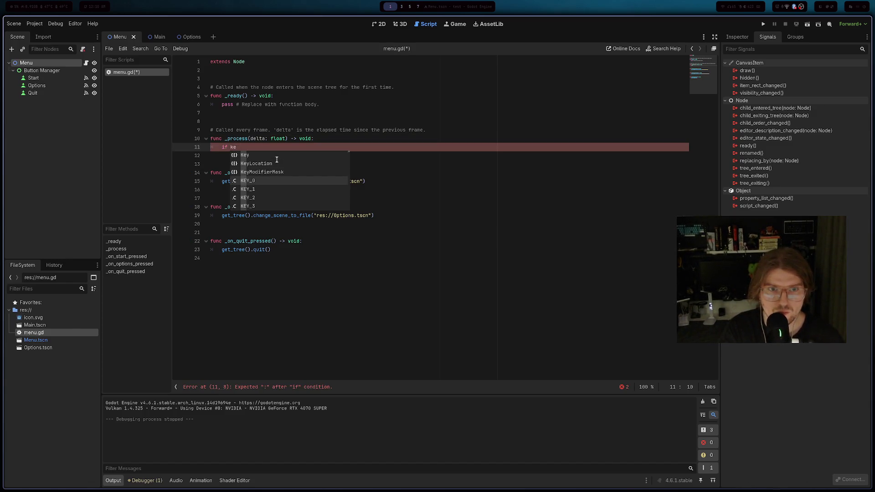
key(BackSpace)
key(BackSpace)
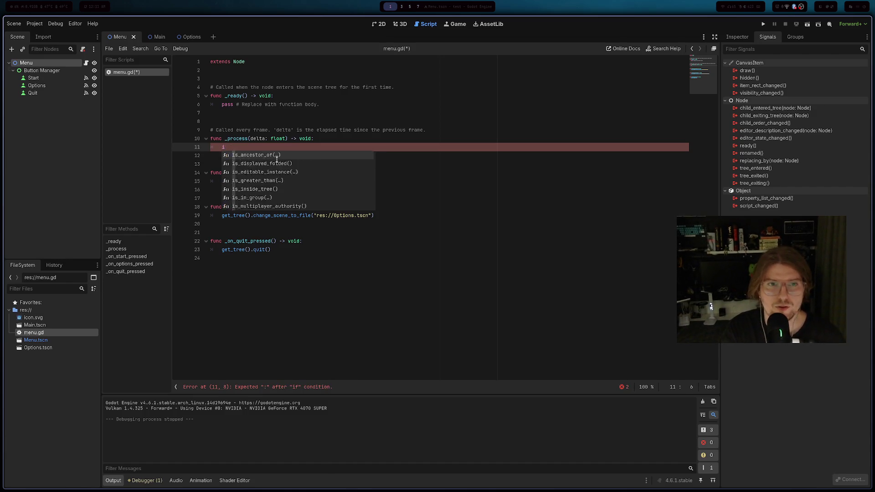
text(pas)
key(ctrl+z)
click(302, 281)
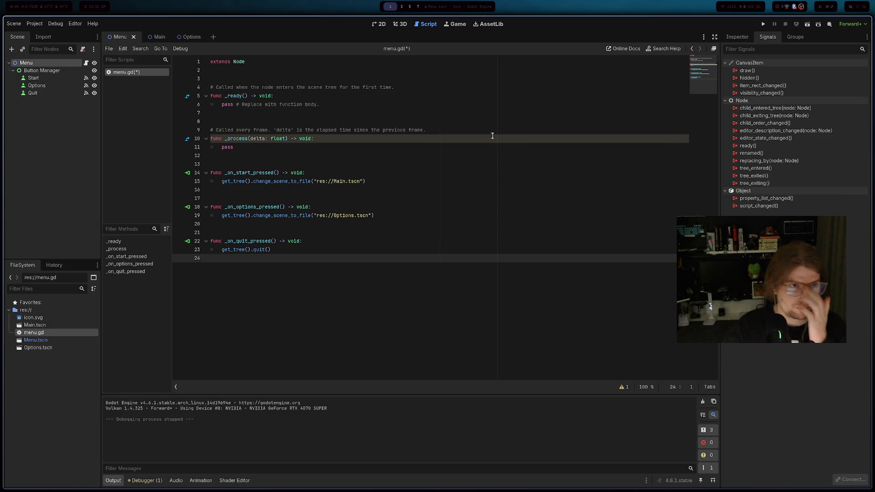
key(alt+Tab)
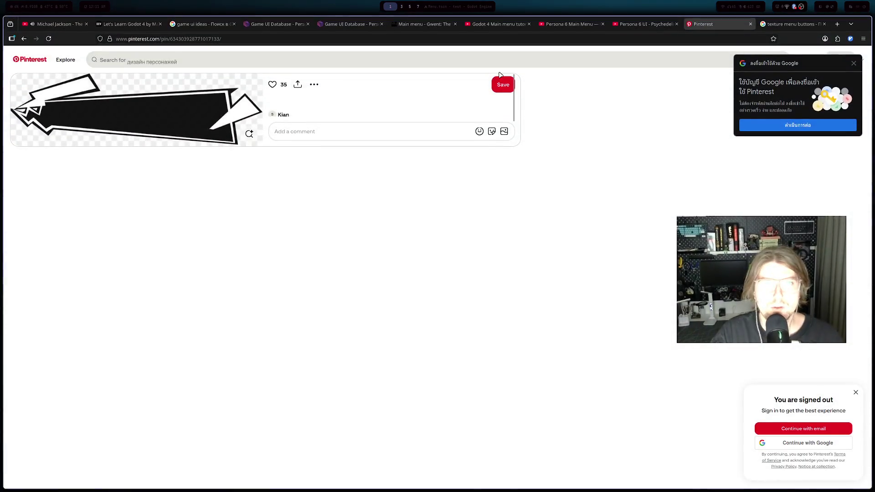
- Search Google in a new tab for 'godot on key press menu control'
click(837, 24)
text(go)
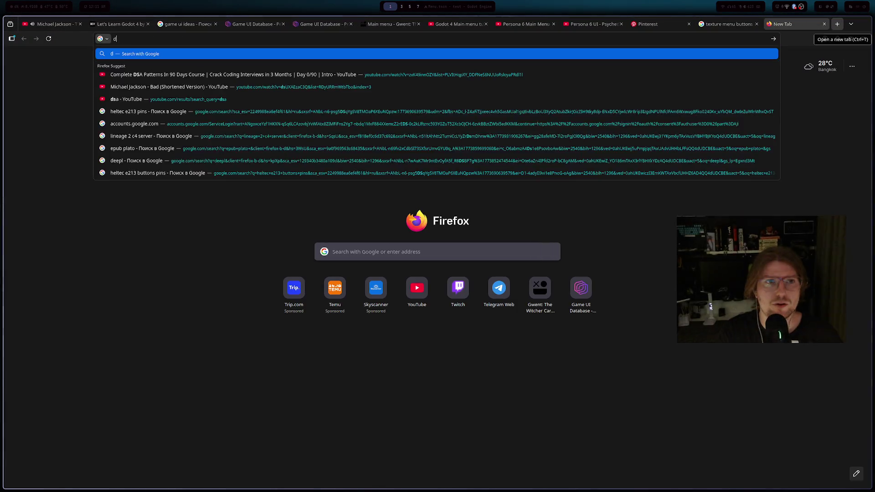
text(dot on key ds)
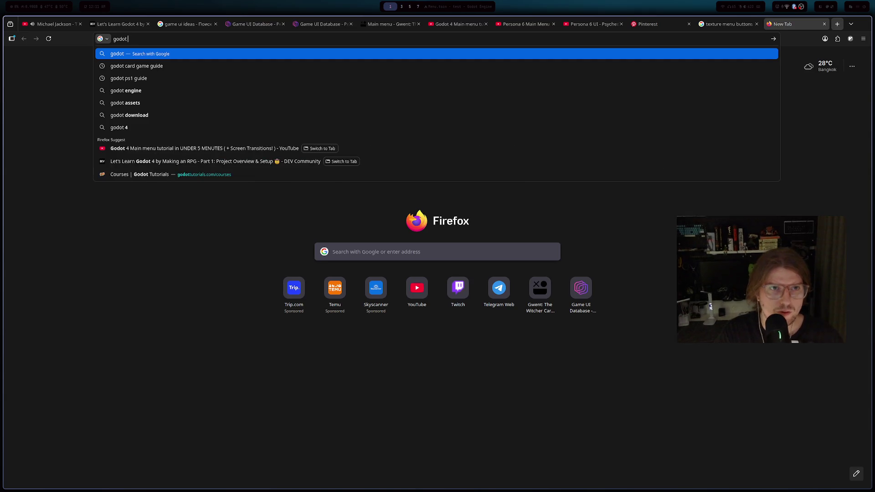
key(BackSpace)
key(BackSpace)
text(press menu)
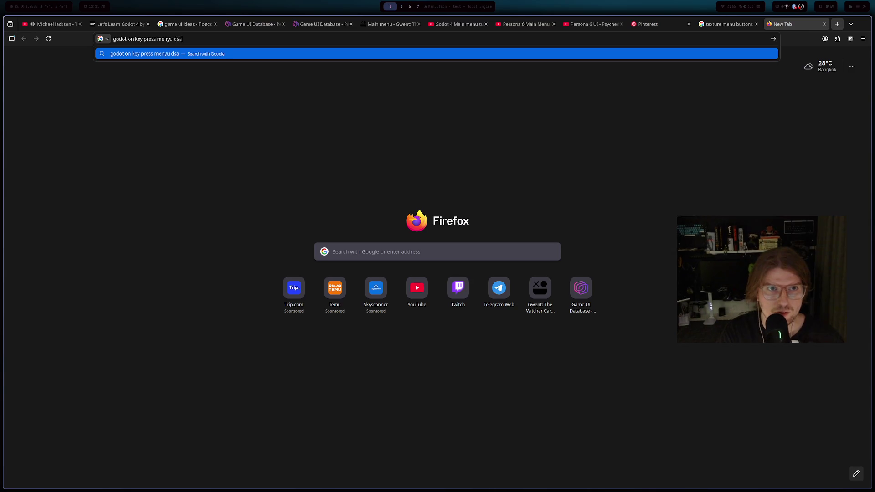
text( control)
key(Return)
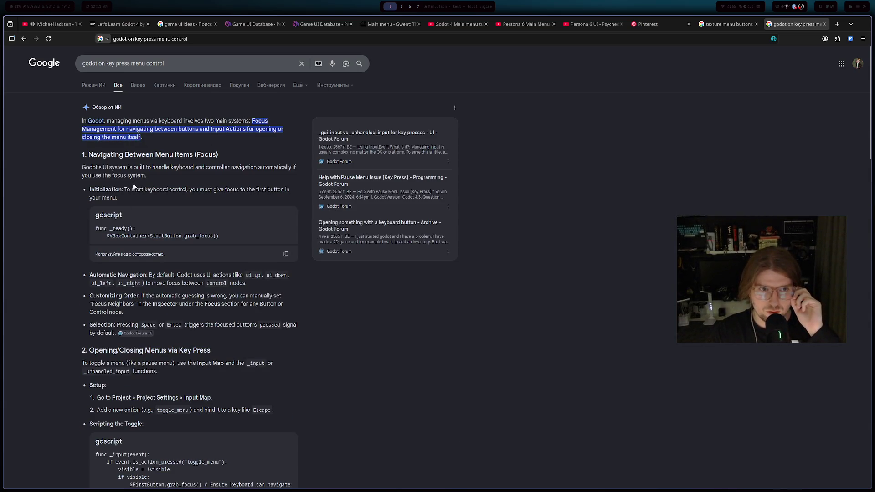
- Read the overview's _input toggle example code, then return to Godot
scroll(144, 184, down, 3)
scroll(144, 184, down, 2)
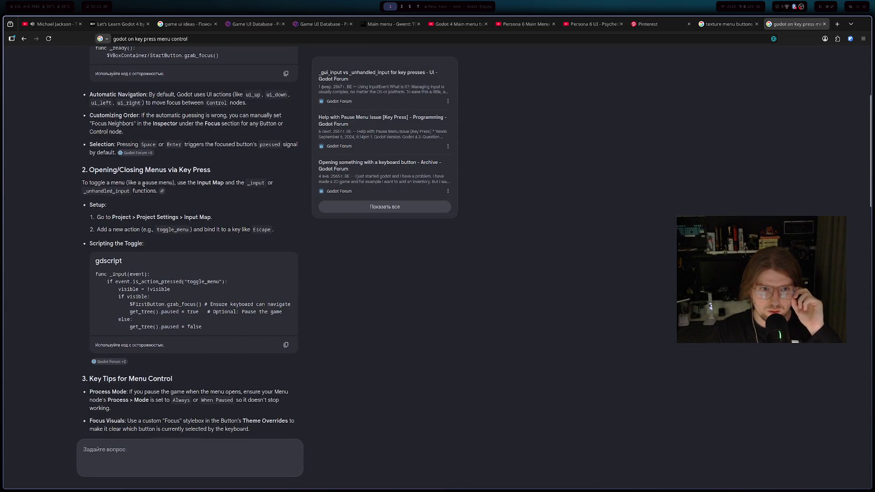
triple_click(119, 274)
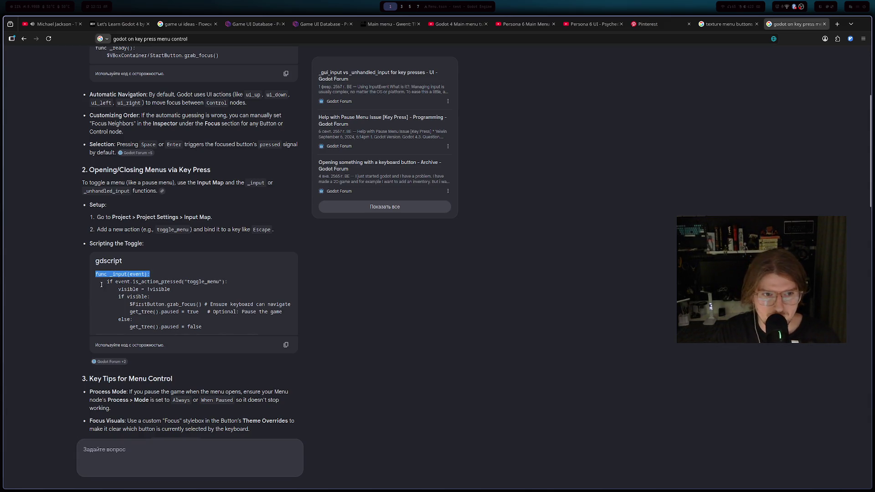
triple_click(180, 312)
triple_click(150, 281)
click(157, 273)
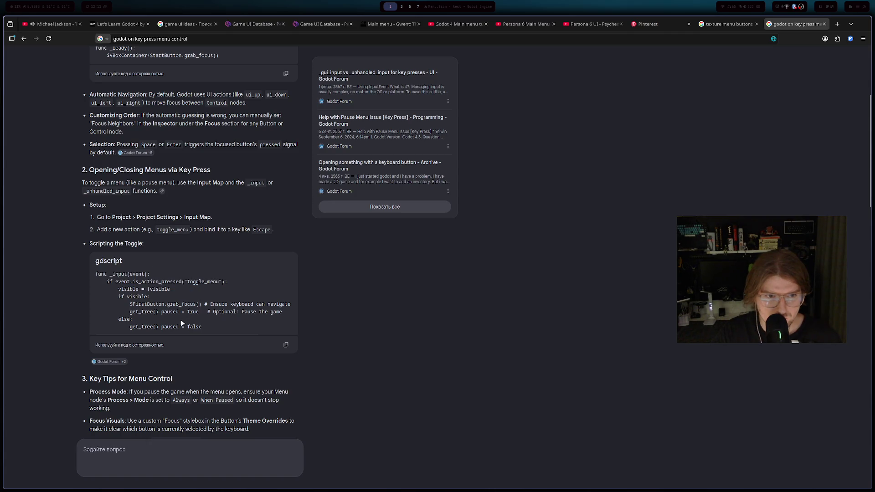
key(alt+Tab)
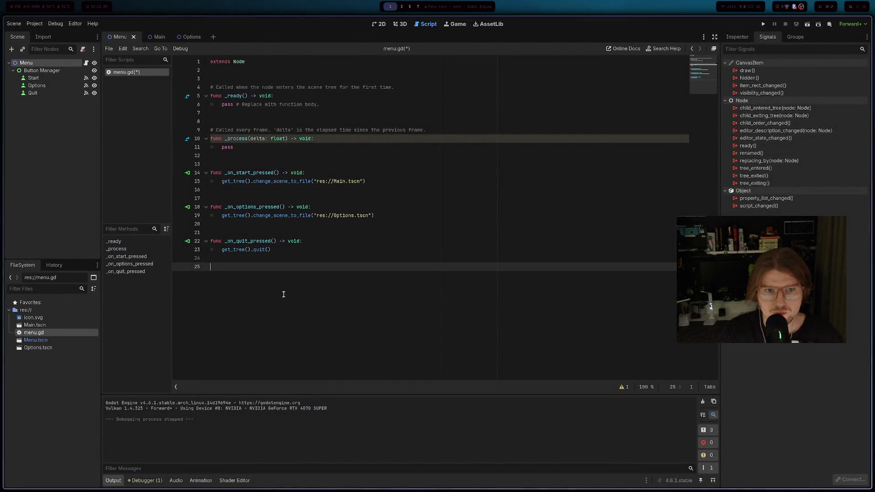
- Add func _input(event: InputEvent) via autocomplete and open its indented body
text(fumc -)
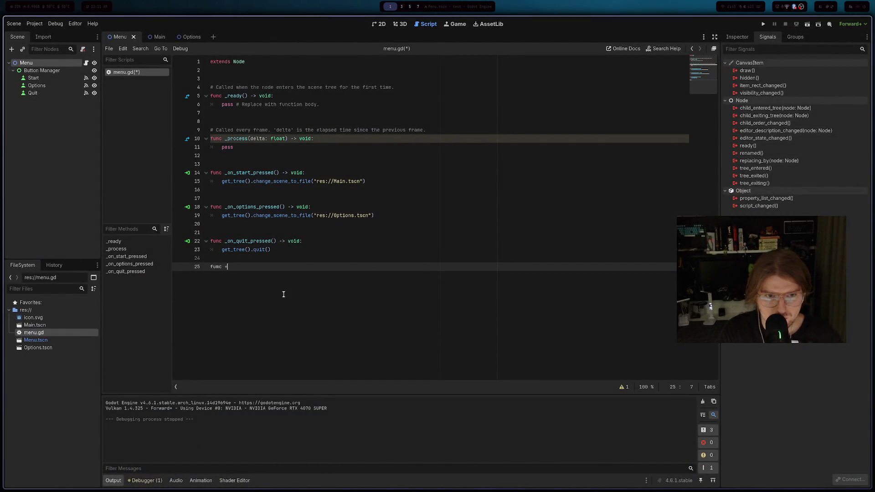
text(in)
key(Return)
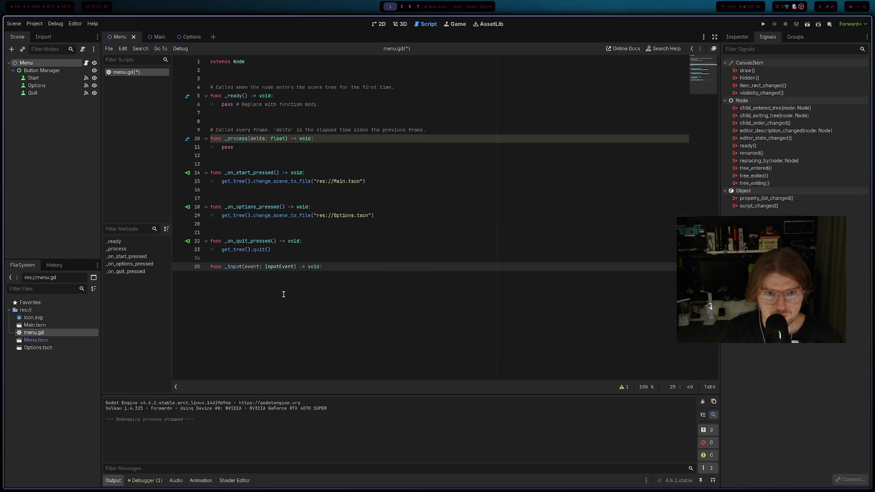
key(Return)
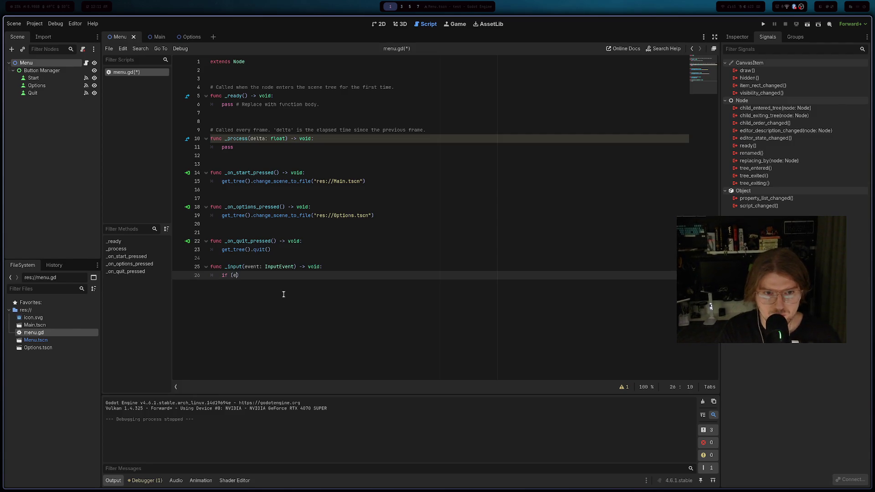
key(alt+Tab)
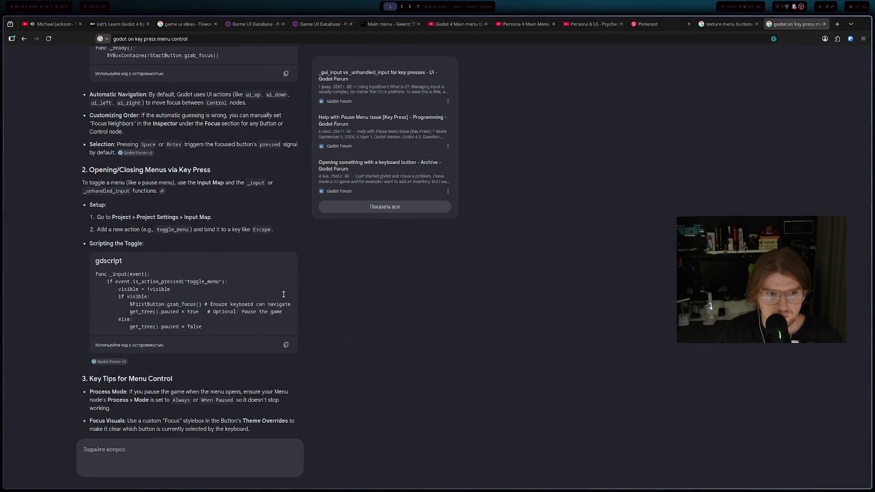
key(alt+Tab)
- Start an if condition on event, trying is_action_pressed and Key checks, leaving it unfinished
text(if (event.is)
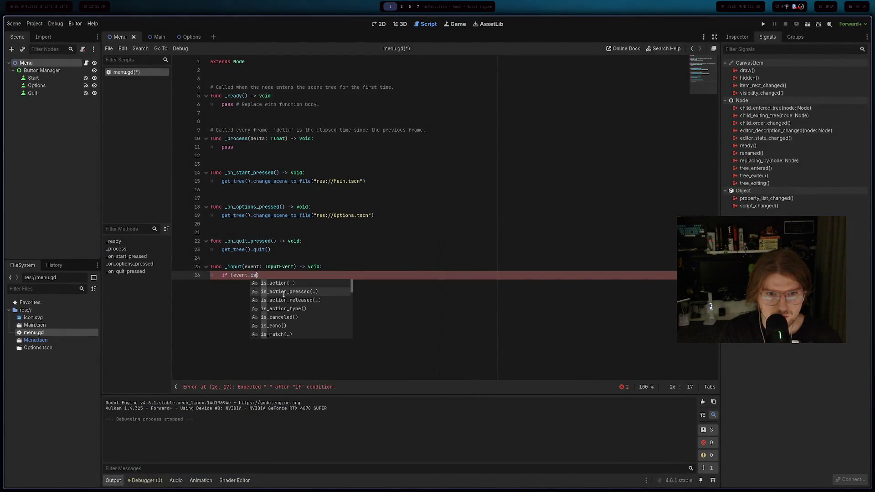
click(283, 294)
key(alt+Tab)
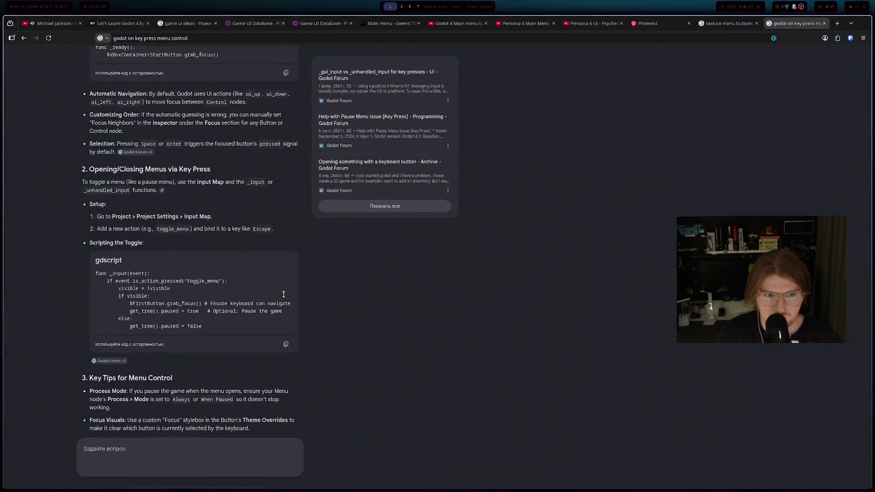
key(alt+Tab)
key(BackSpace)
key(BackSpace)
key(BackSpace)
key(BackSpace)
key(BackSpace)
key(BackSpace)
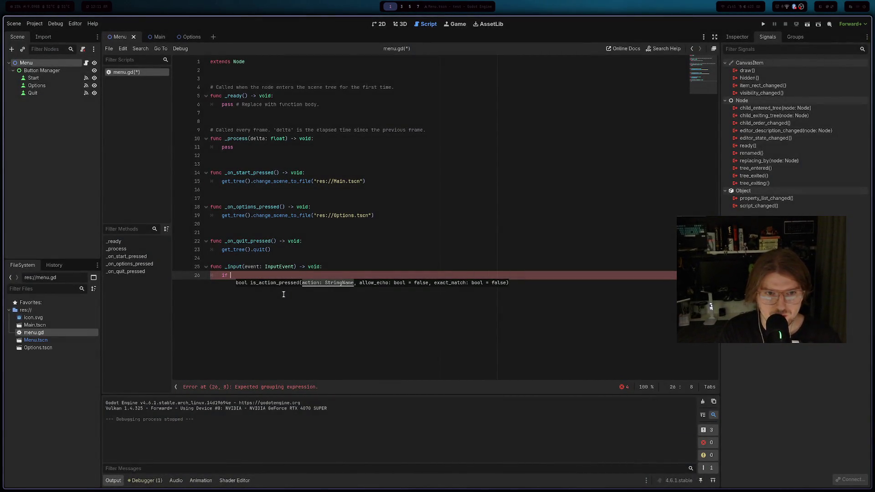
text(event.isk)
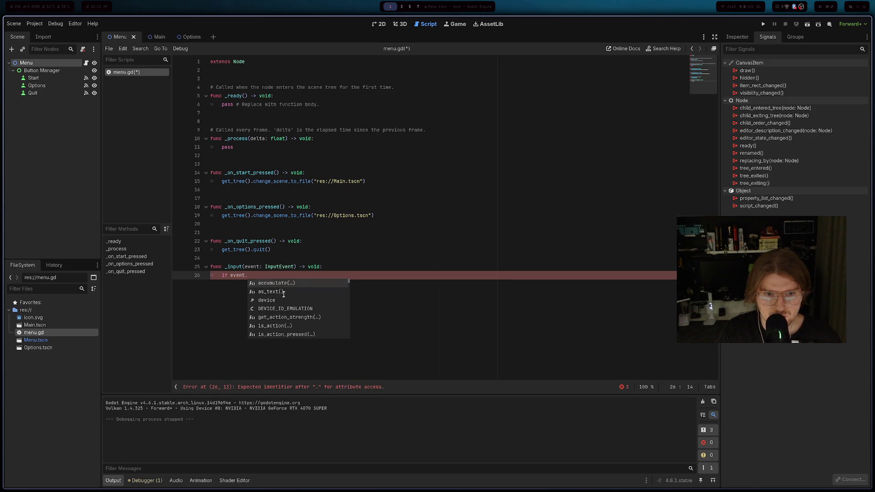
key(Escape)
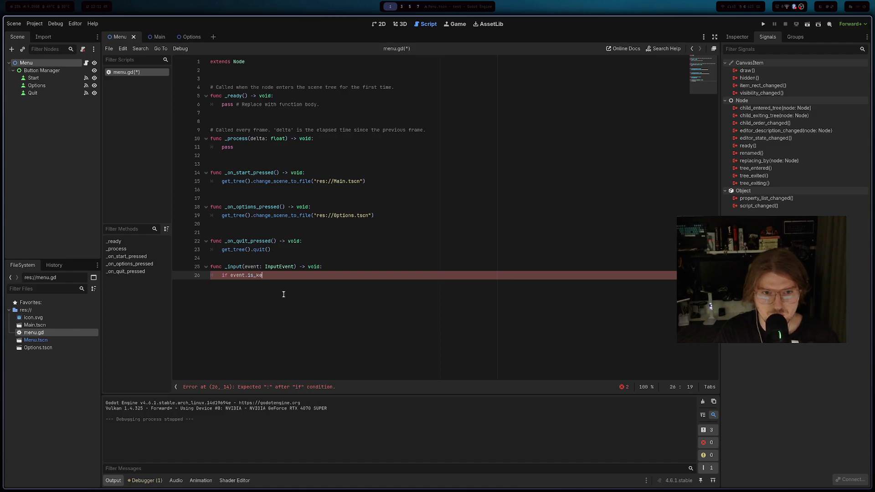
key(BackSpace)
key(BackSpace)
key(BackSpace)
key(BackSpace)
text(Key)
key(Escape)
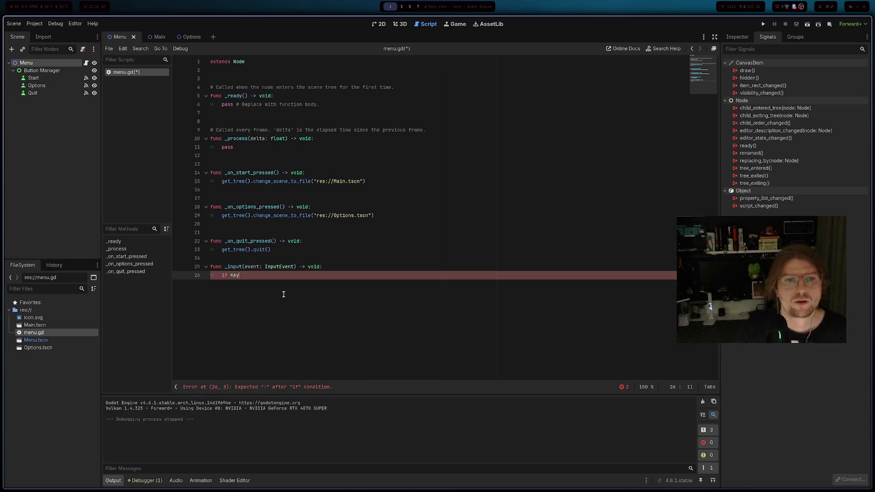
key(alt+Tab)
- Change the Google query to 'godot on menu control move by key press' and search
scroll(267, 385, down, 3)
scroll(269, 385, up, 2)
scroll(237, 387, up, 5)
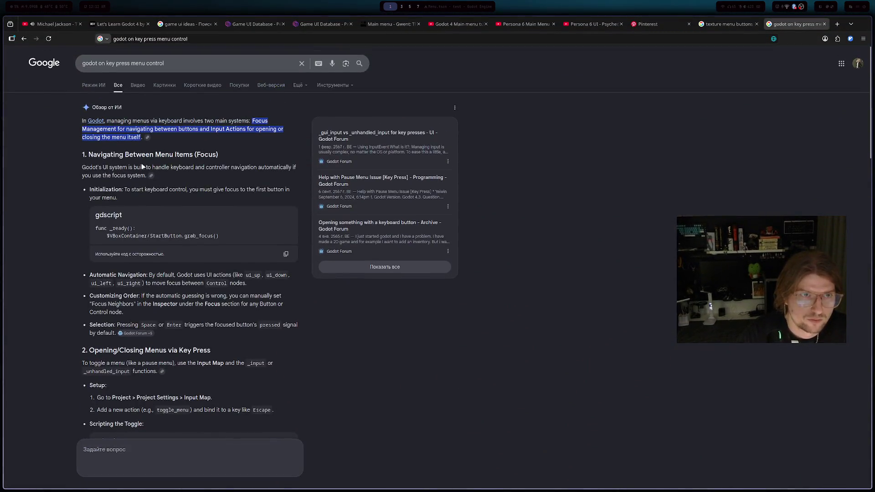
double_click(111, 64)
key(shift+End)
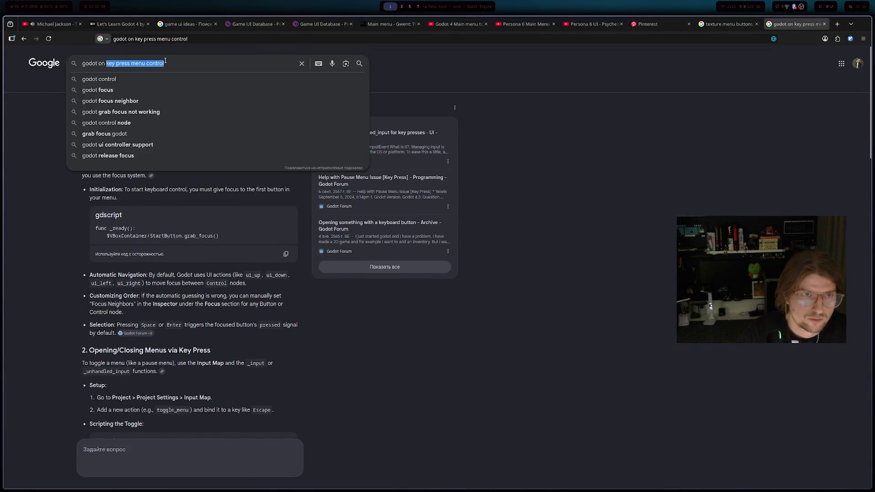
key(BackSpace)
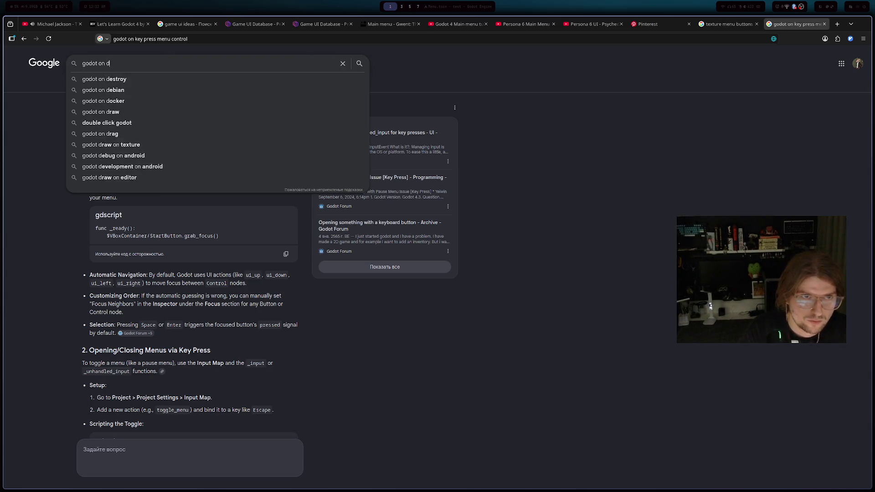
text(menu)
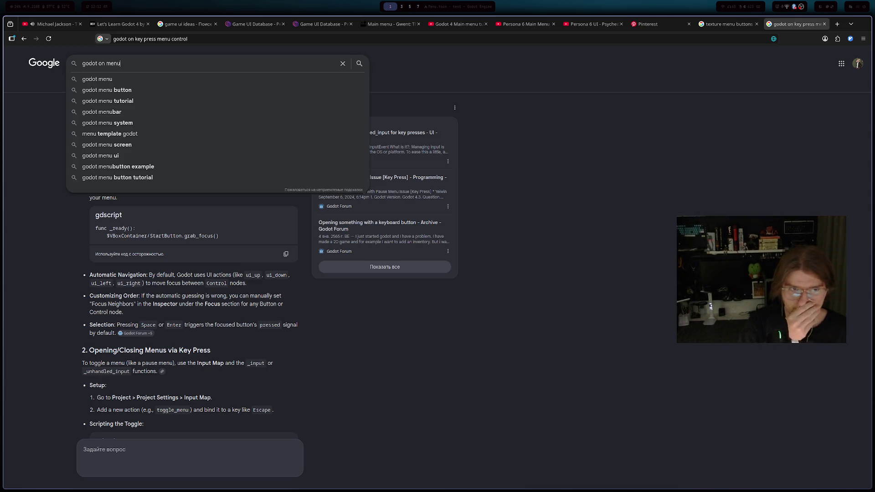
text( contro )
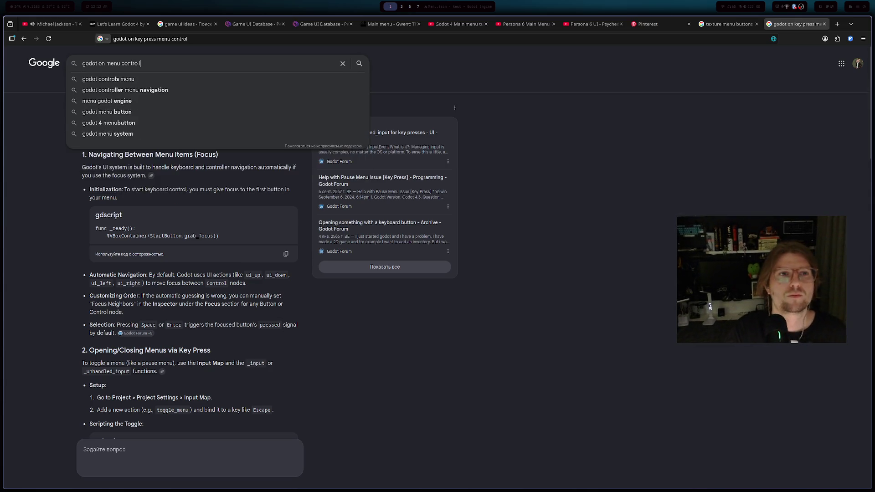
text(l m)
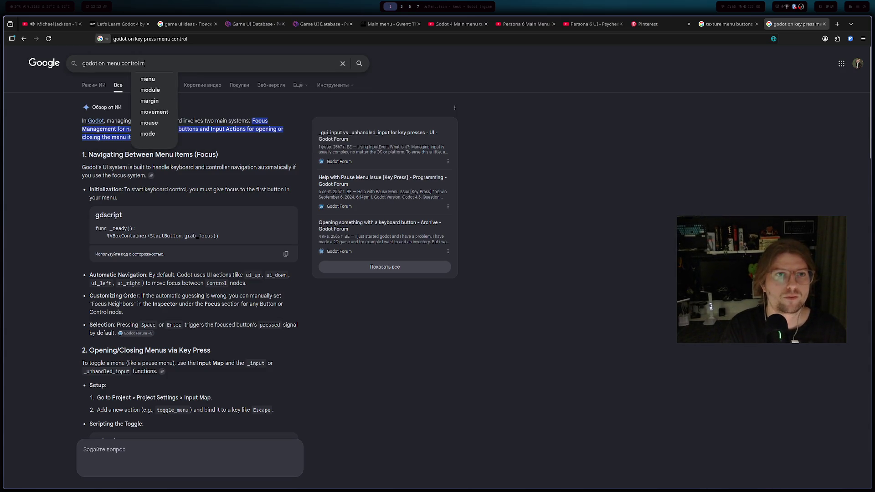
text(ove by key press)
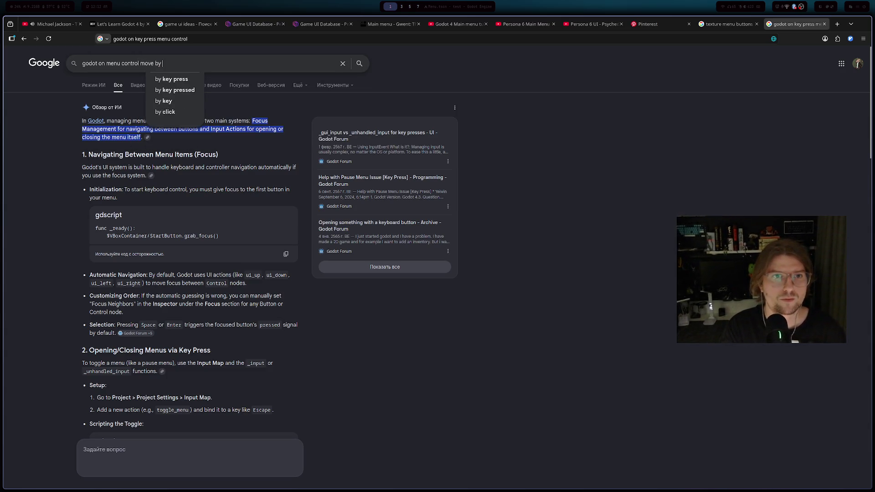
key(Return)
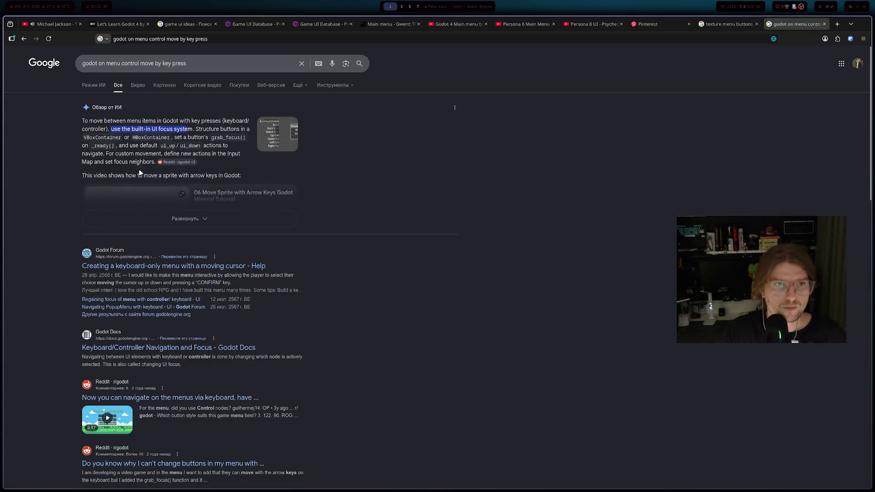
- Expand the AI overview and open the Godot Forum thread on keyboard-only menus
click(158, 221)
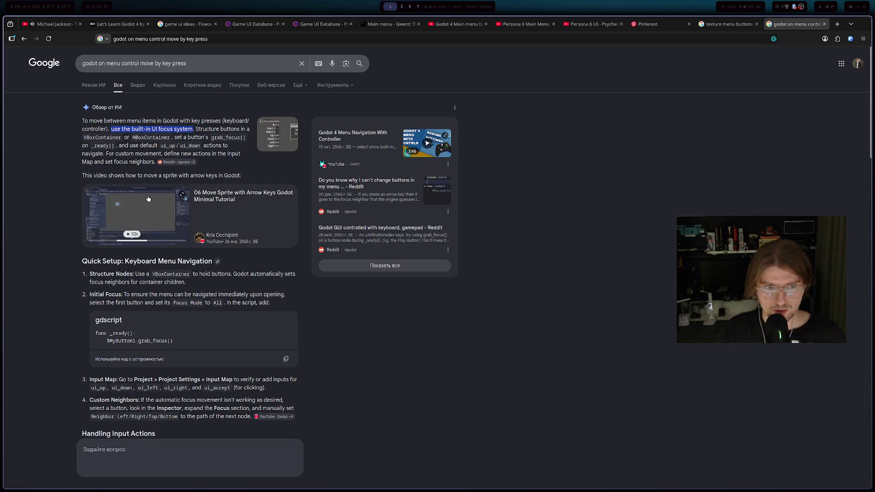
scroll(150, 199, down, 3)
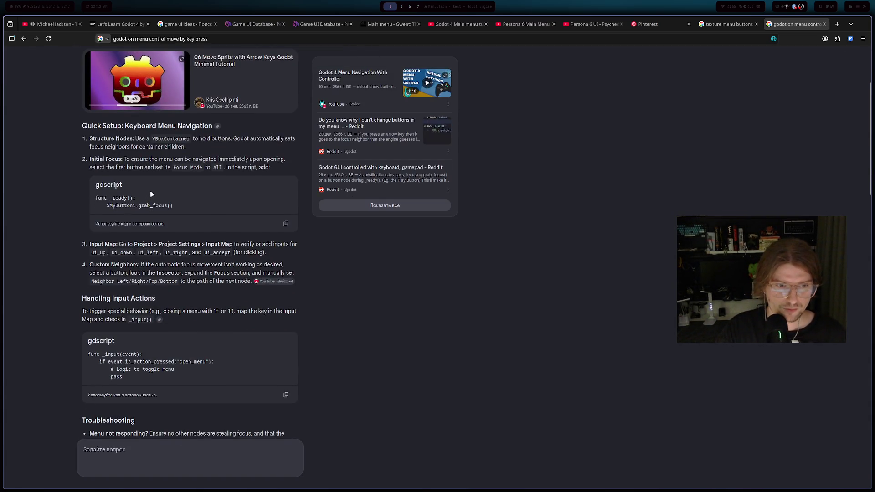
scroll(152, 194, down, 6)
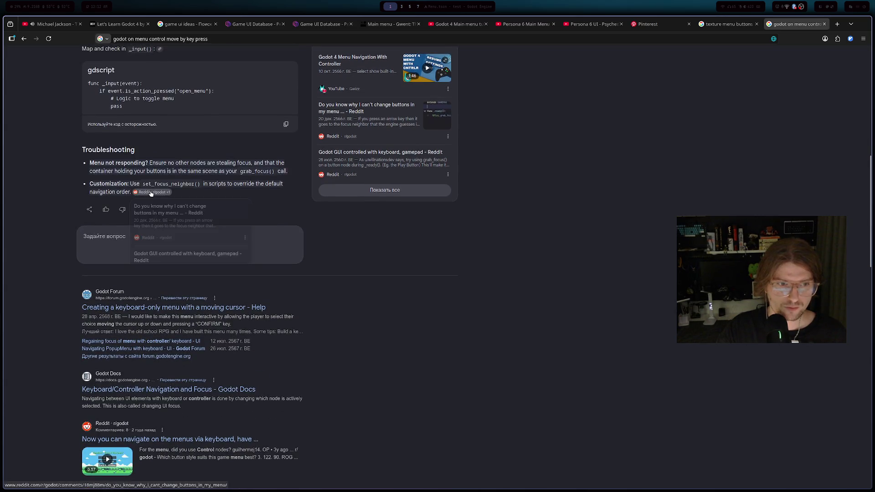
click(278, 227)
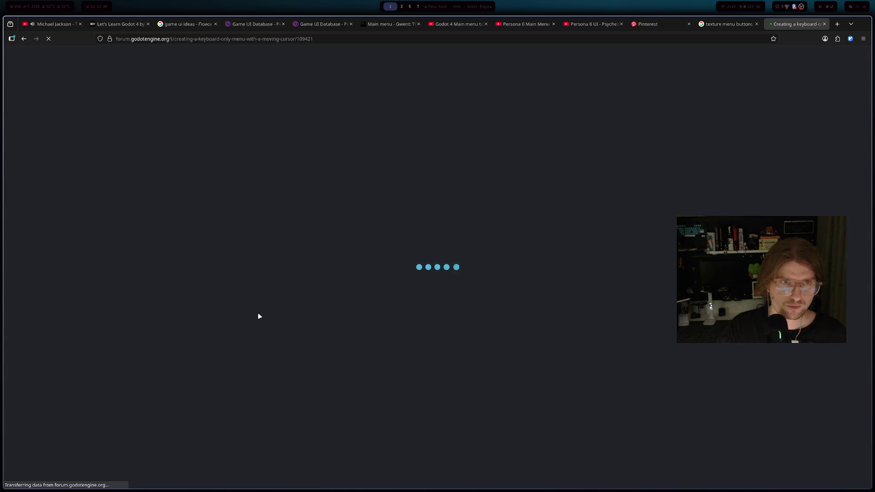
- Scroll to the reply's code and highlight ui_down and the unhandled key input toggle lines
scroll(256, 313, down, 10)
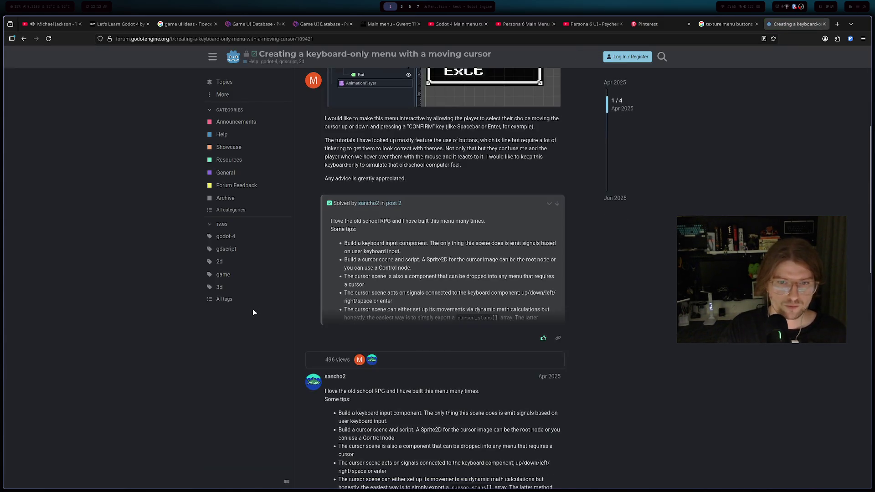
scroll(253, 319, down, 2)
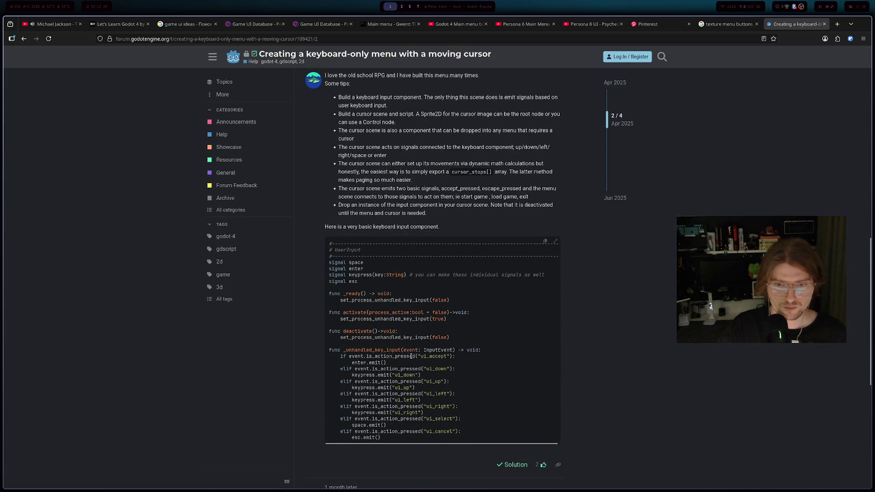
double_click(405, 375)
click(372, 307)
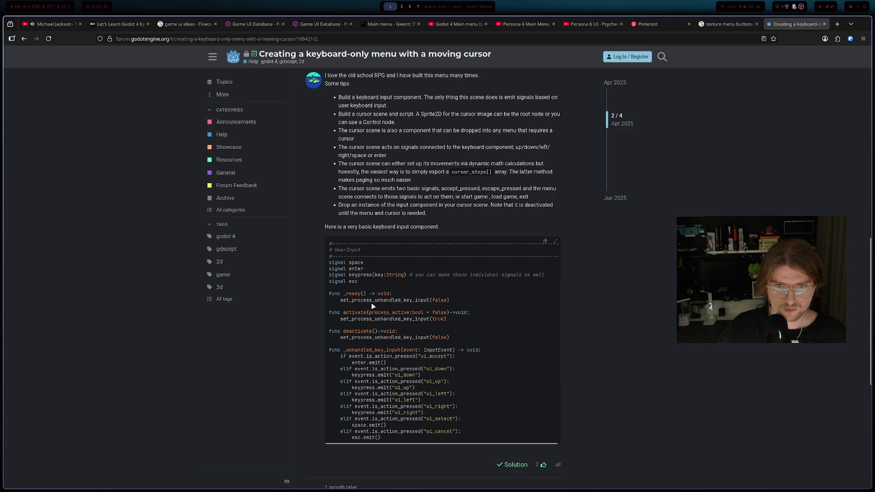
triple_click(388, 301)
triple_click(387, 319)
triple_click(356, 300)
triple_click(362, 318)
click(367, 339)
- Highlight more example lines, select the word keypress, and scroll back to the reply's top
triple_click(367, 339)
triple_click(356, 300)
double_click(398, 332)
double_click(360, 276)
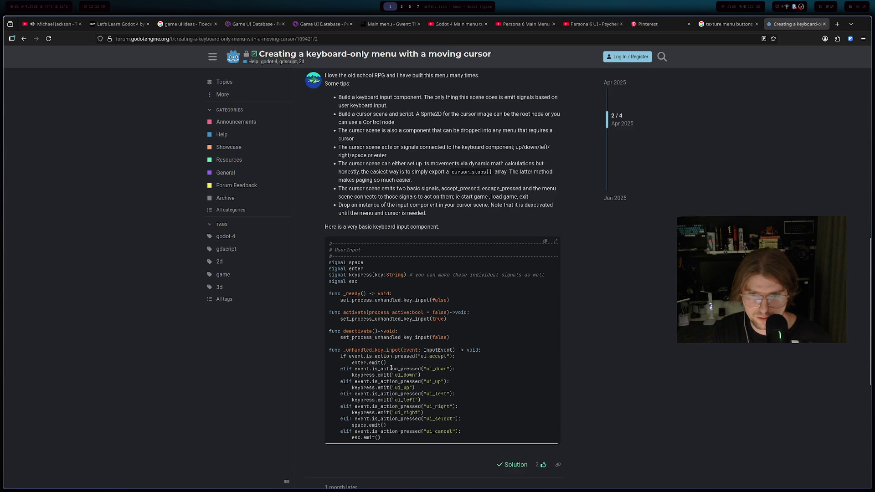
scroll(393, 371, down, 3)
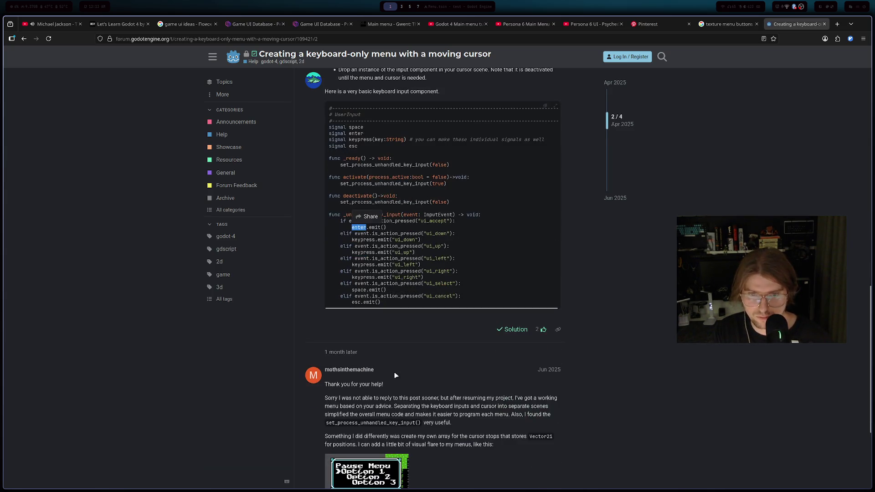
scroll(392, 373, up, 4)
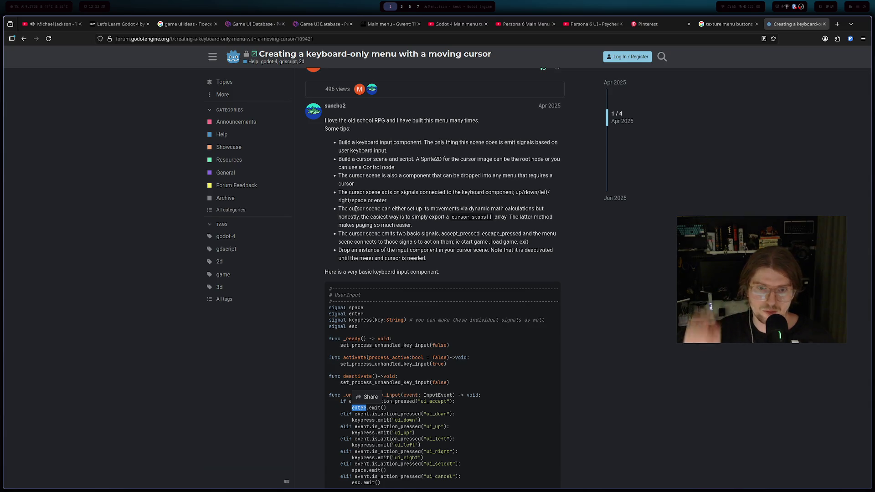
key(alt+Tab)
click(258, 68)
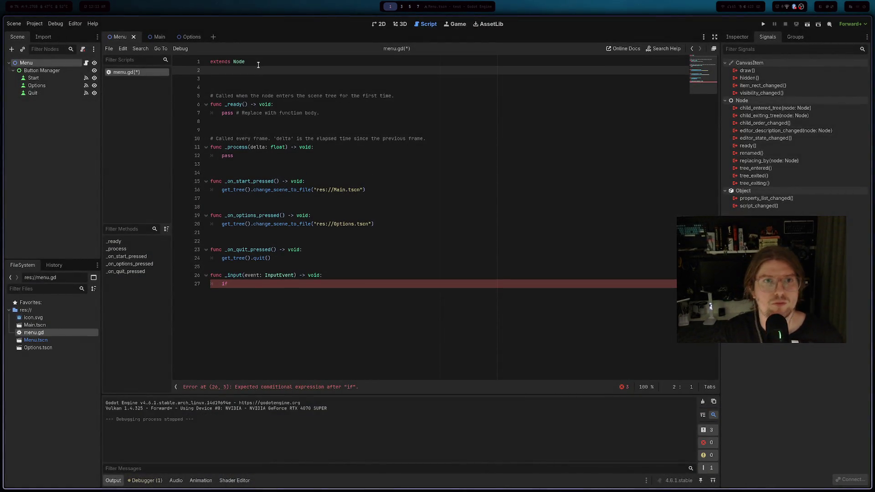
text(signal)
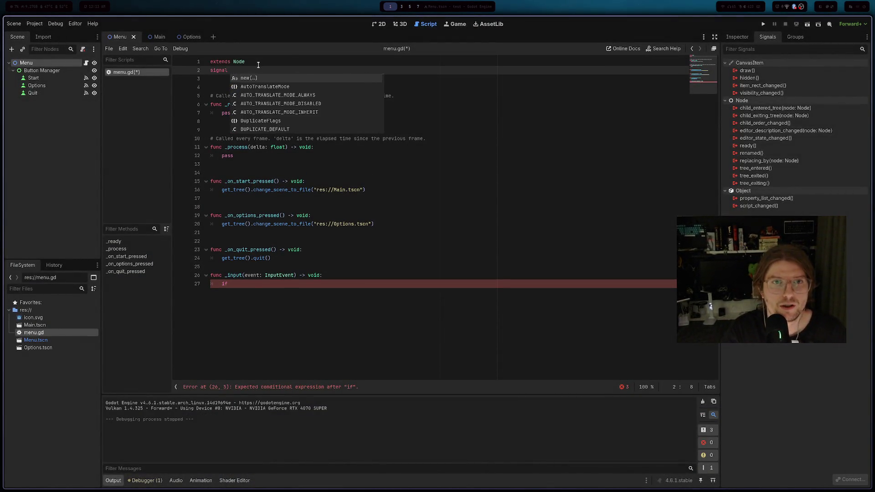
key(alt+Tab)
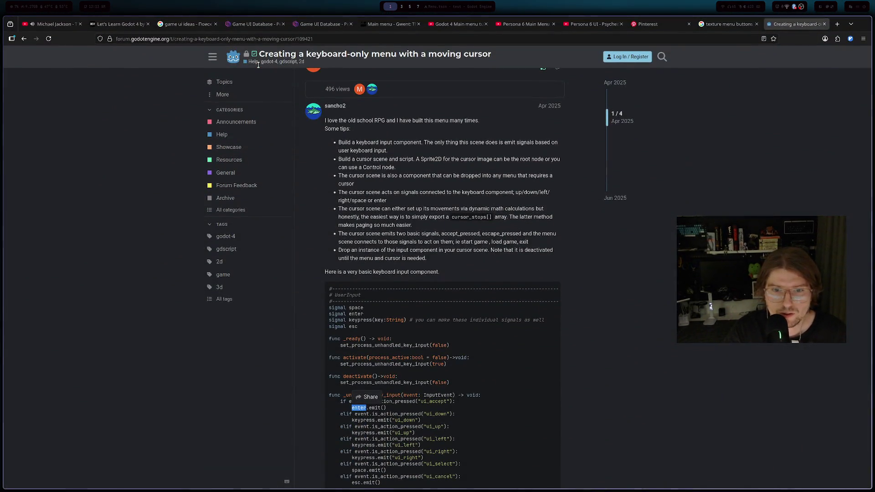
key(alt+Tab)
text(signal space)
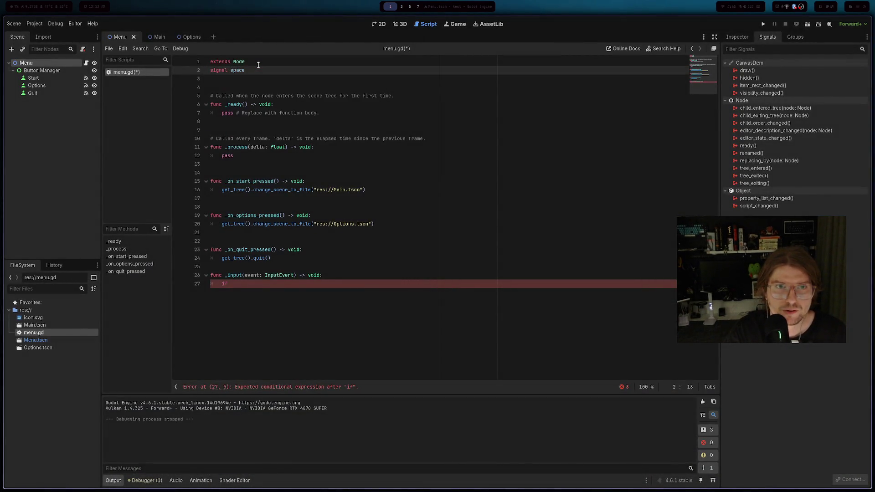
key(Return)
text(signal)
key(alt+Tab)
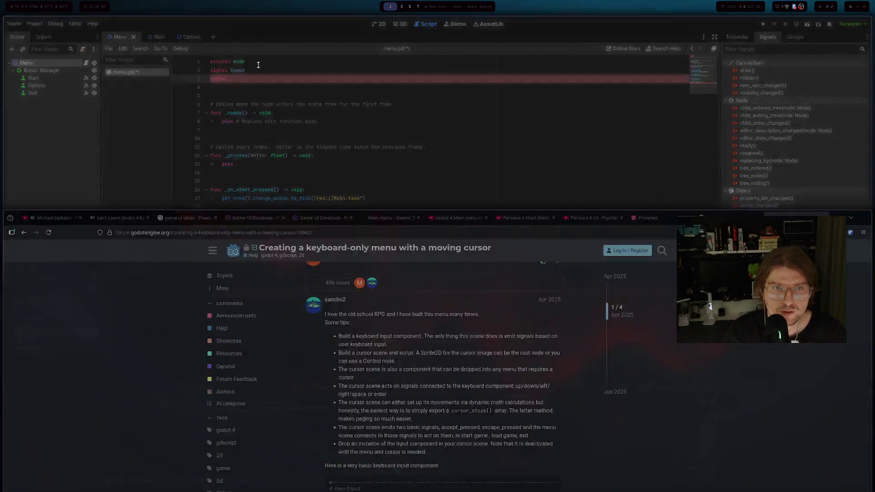
key(alt+Tab)
text(enter)
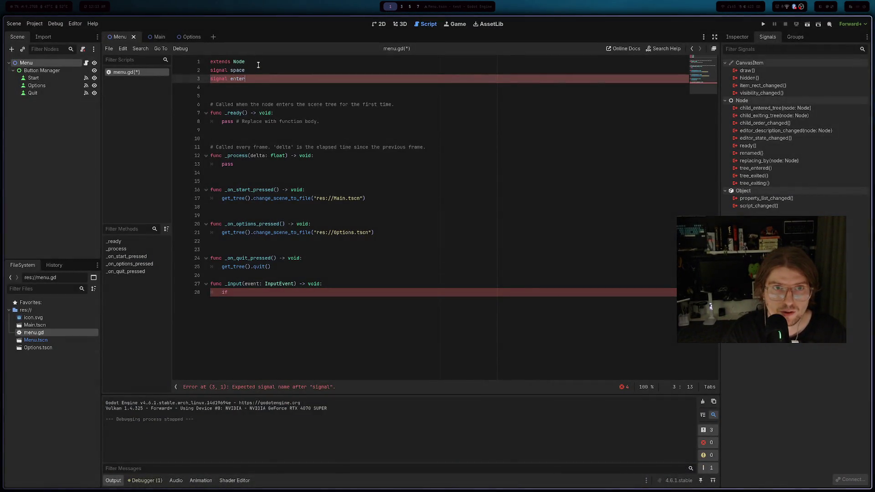
key(Return)
key(alt+Tab)
key(alt+Tab)
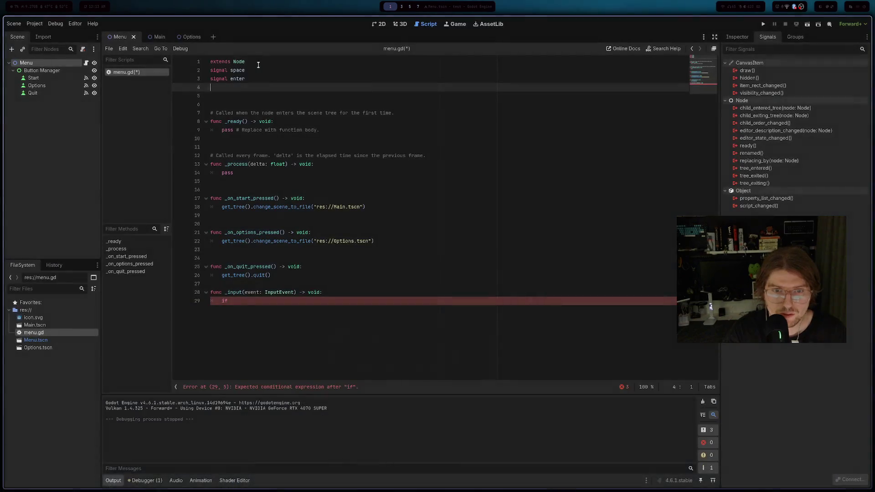
text(gnal ds)
key(alt+Tab)
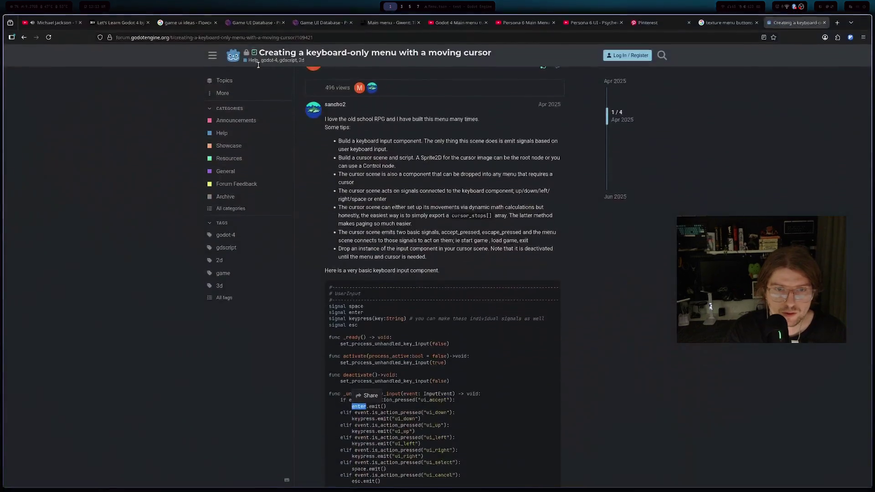
key(alt+Tab)
text(signal keypres)
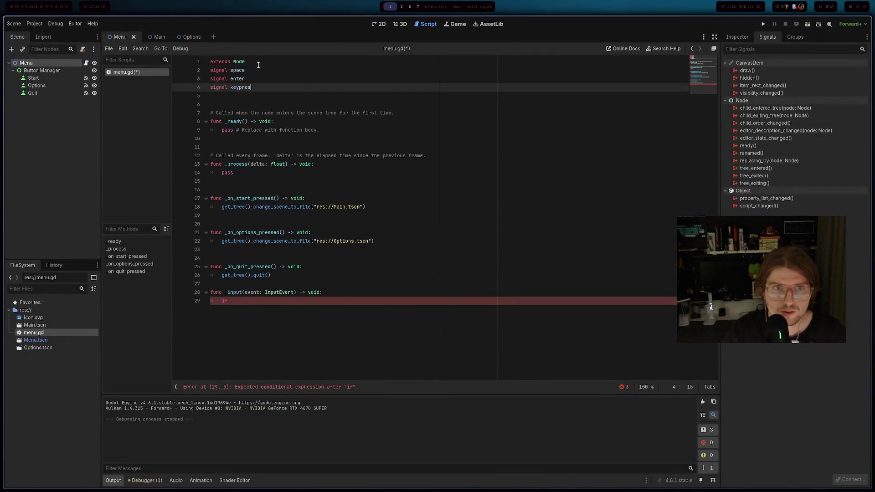
key(alt+Tab)
key(alt+Tab)
key(ctrl+BackSpace)
text(e)
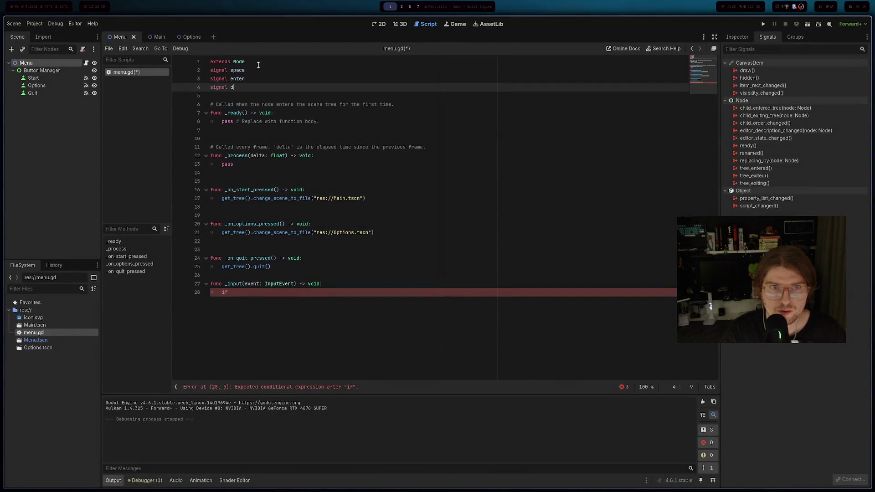
text(sc)
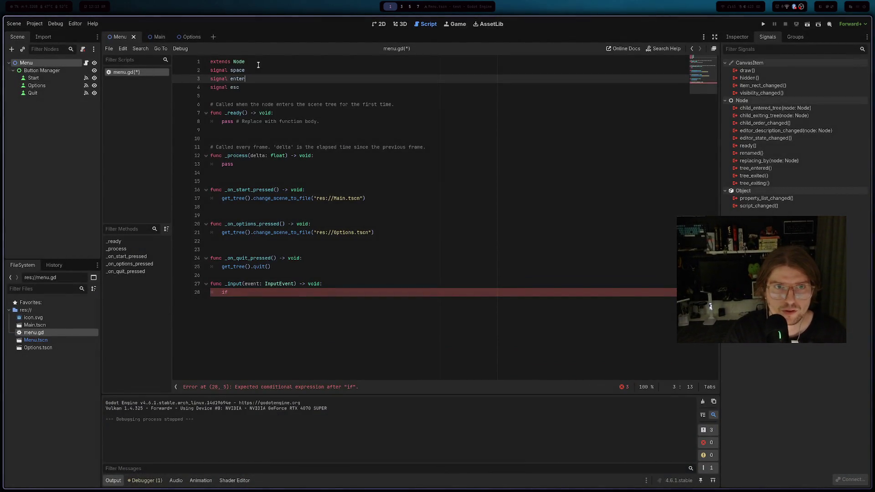
key(ctrl+shift+Return)
text(dsa)
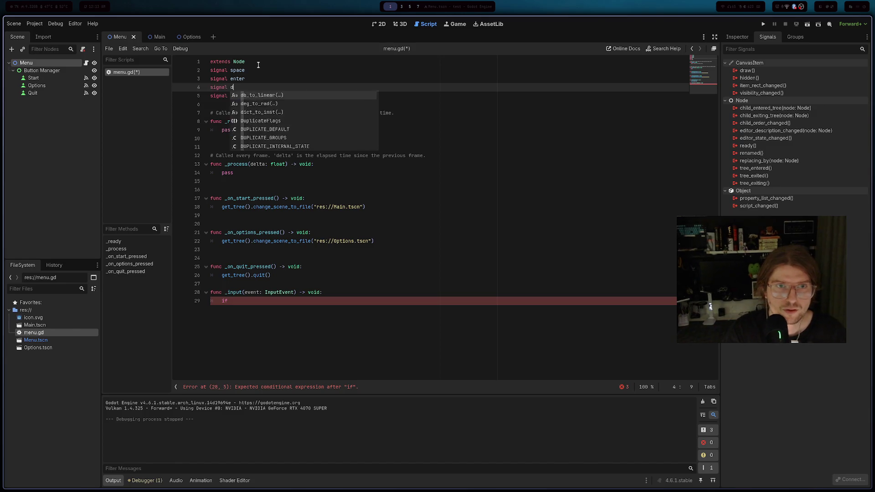
key(alt+Tab)
key(alt+Tab)
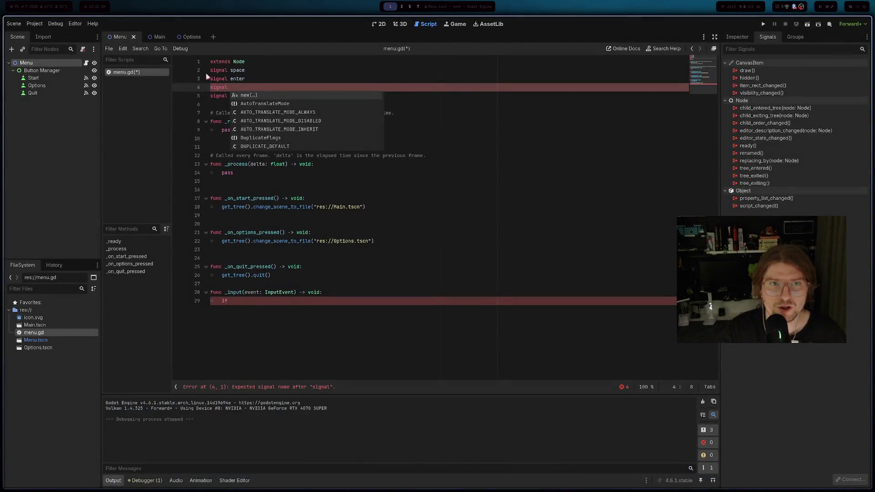
drag(240, 96, 213, 74)
key(Delete)
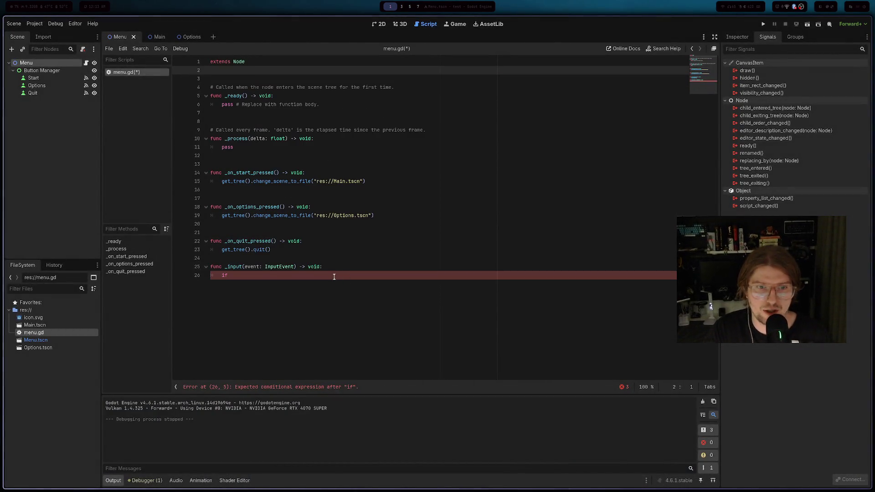
key(ctrl+shift+k)
click(279, 259)
key(alt+Tab)
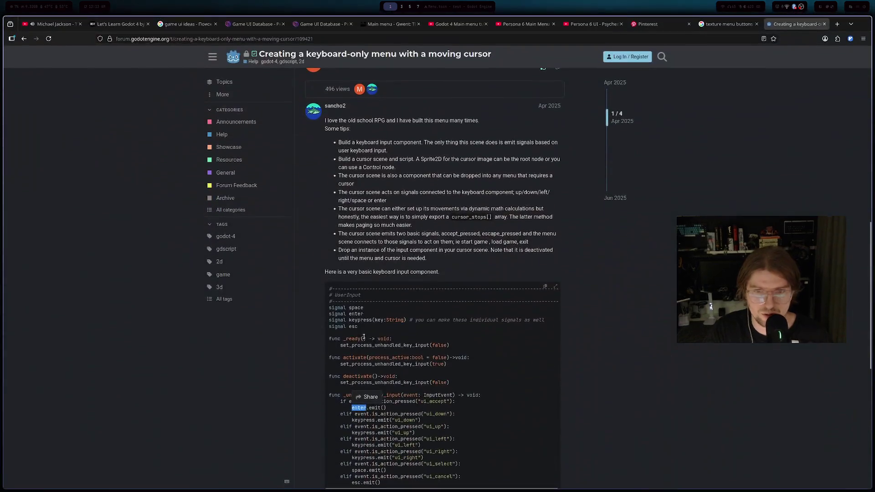
scroll(404, 365, down, 2)
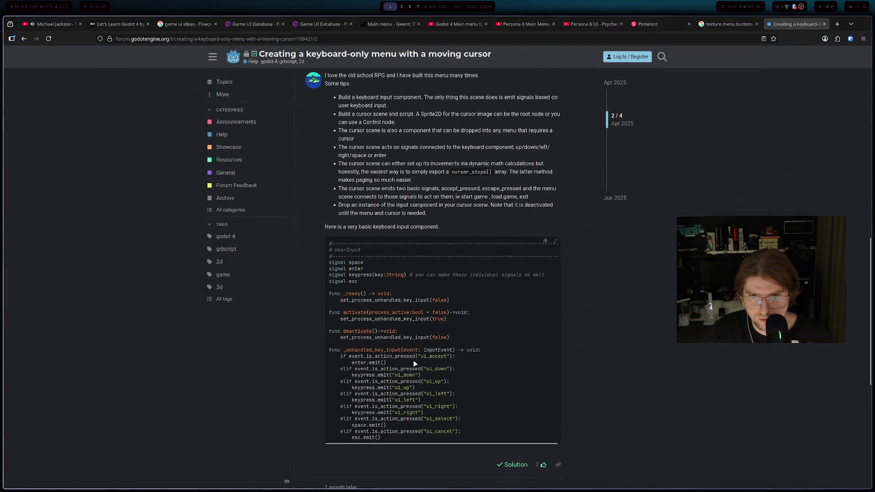
- Select ui_accept in the forum example, glance at menu.gd, then open a new Firefox tab
drag(422, 357, 436, 357)
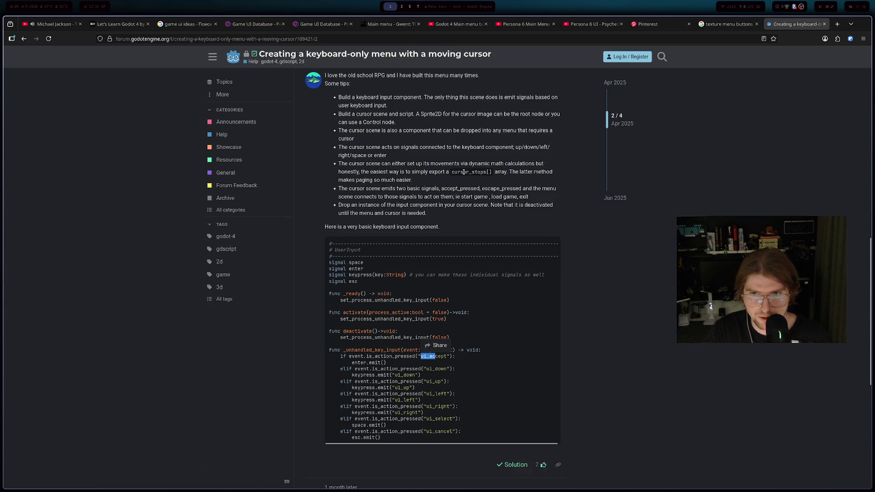
scroll(385, 187, down, 6)
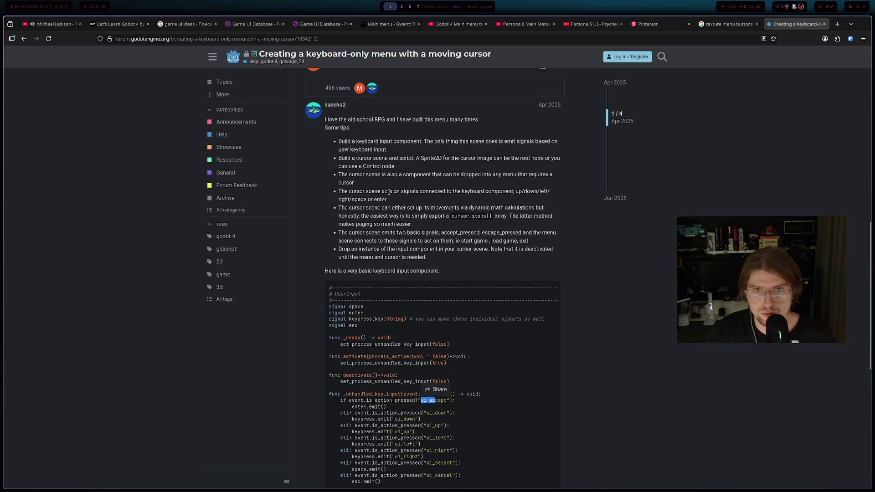
key(alt+Tab)
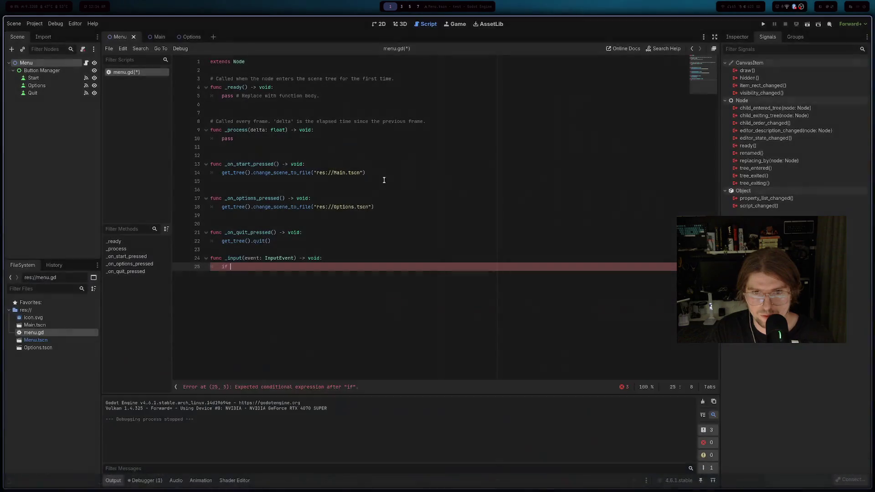
key(alt+Tab)
click(837, 23)
- Search Google for 'godot keyboard input', read the overview's examples, and return to menu.gd
text(lgodot key)
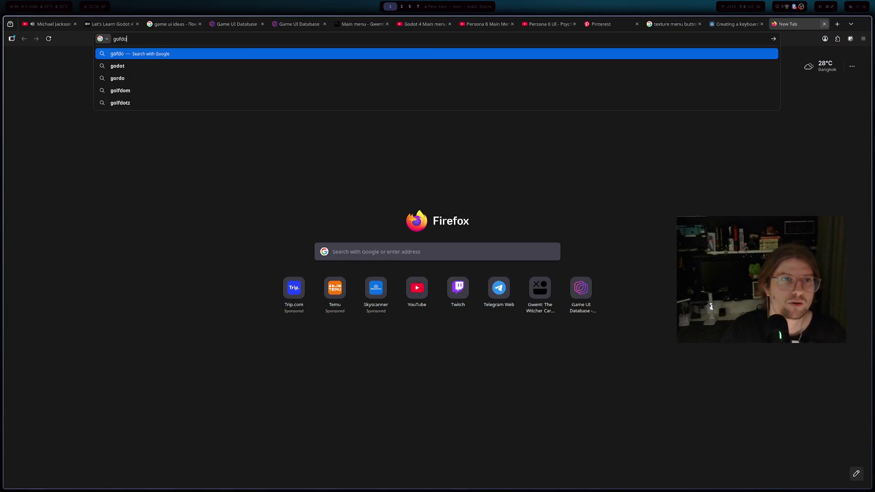
text(butto)
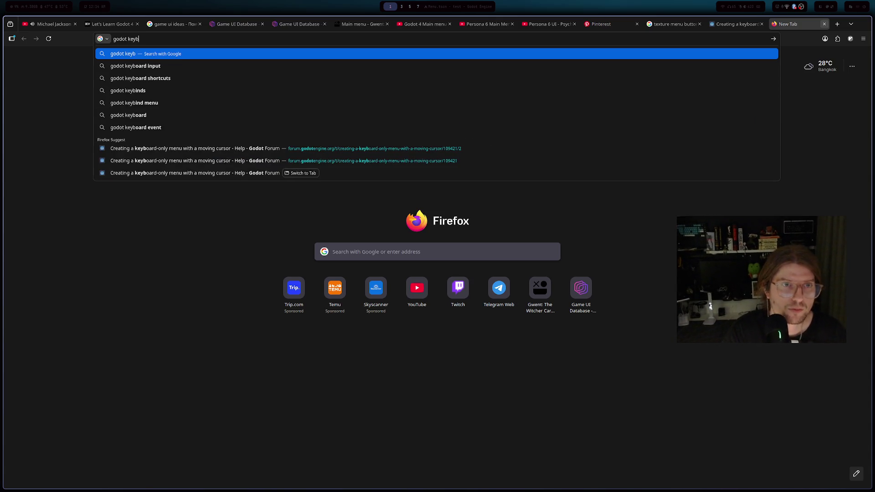
key(BackSpace)
key(BackSpace)
key(BackSpace)
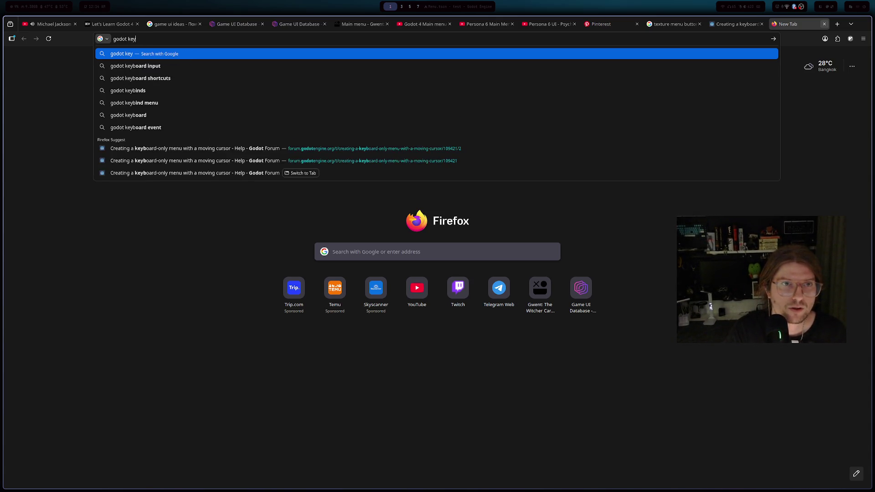
key(Down)
key(Down)
key(Return)
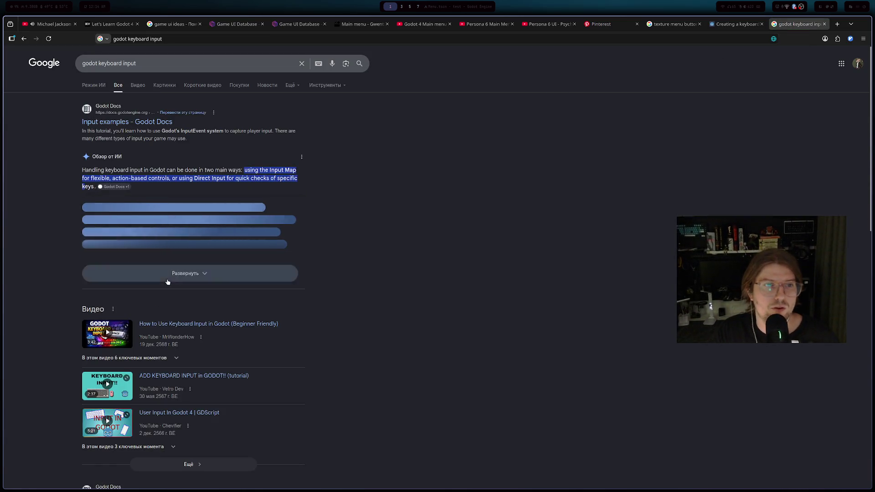
scroll(158, 322, down, 1)
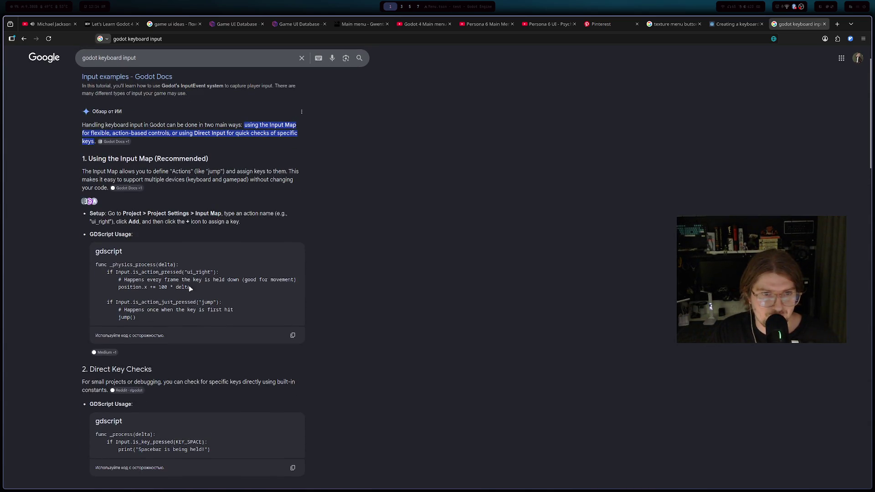
scroll(199, 302, down, 1)
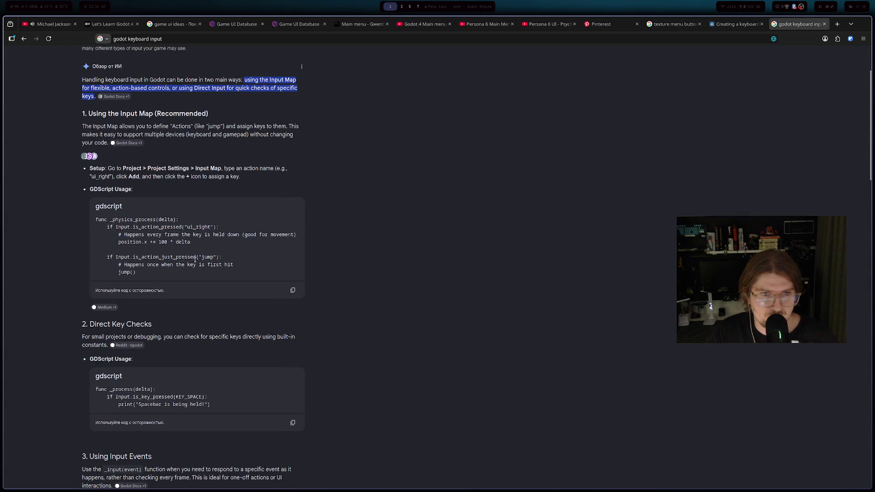
scroll(178, 277, down, 2)
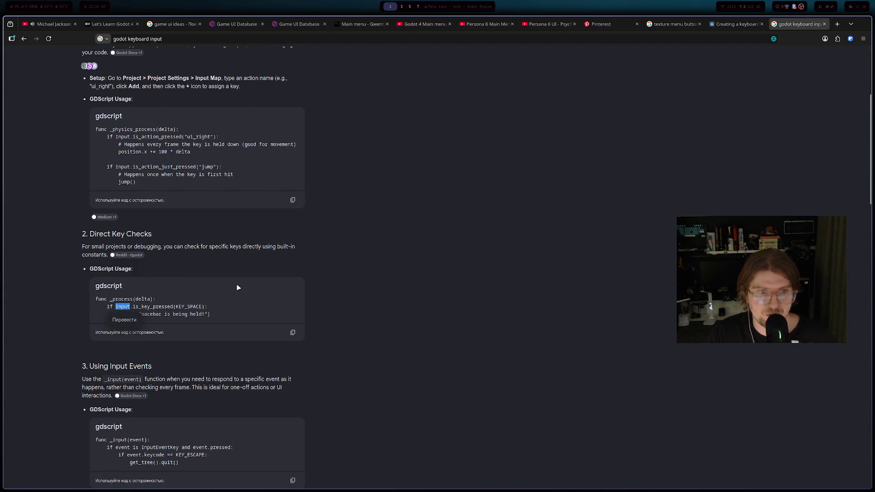
key(alt+Tab)
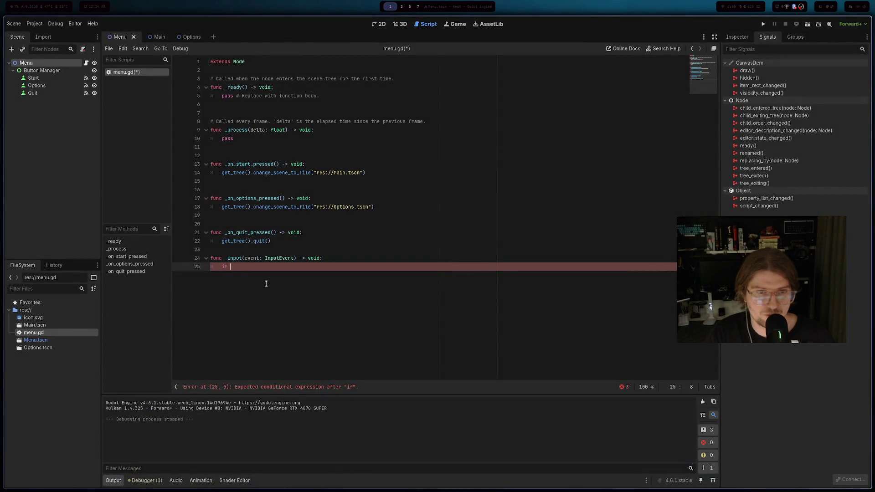
- Type Input.is_key and accept the is_key_pressed suggestion in the condition
key(alt+Tab)
key(alt+Tab)
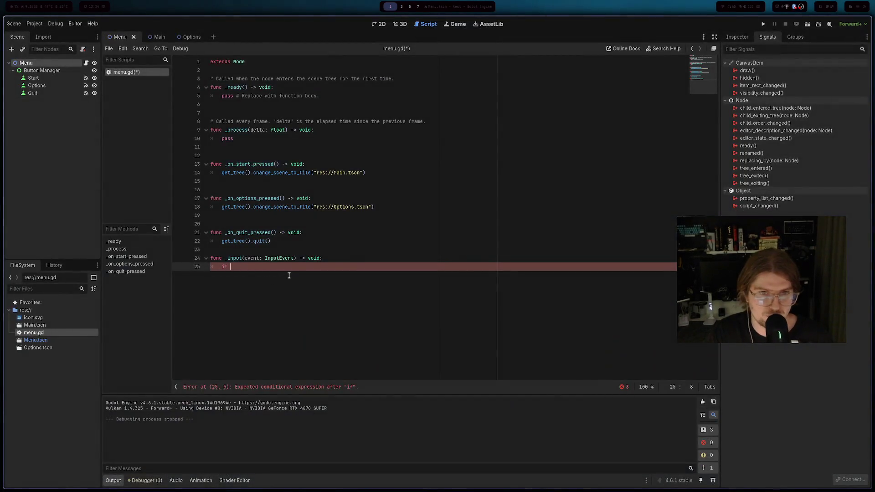
key(alt+Tab)
key(alt+Tab)
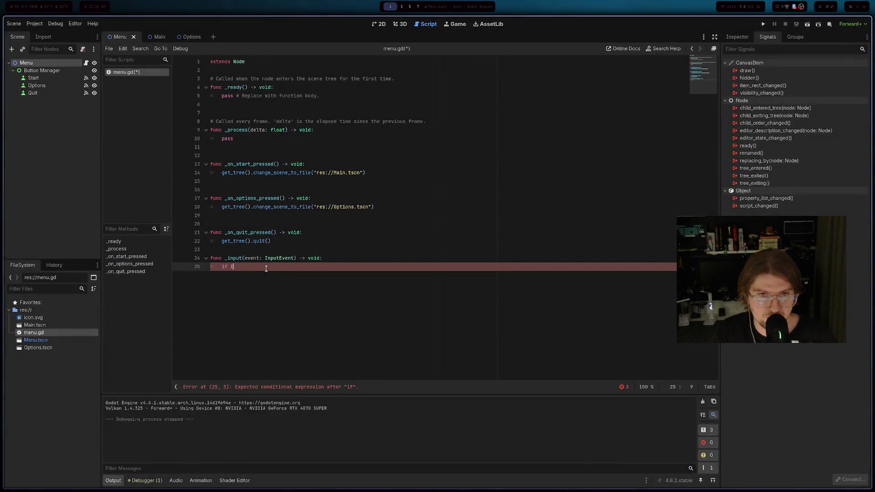
text(Inpi)
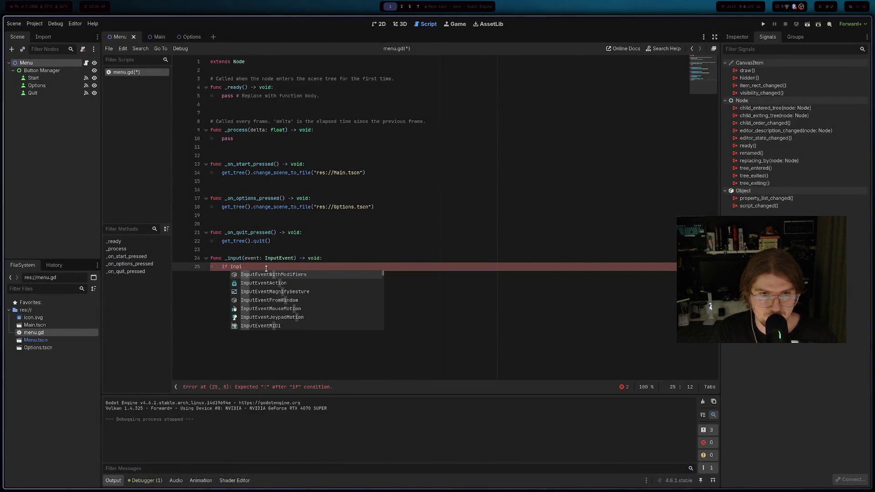
key(BackSpace)
text(u)
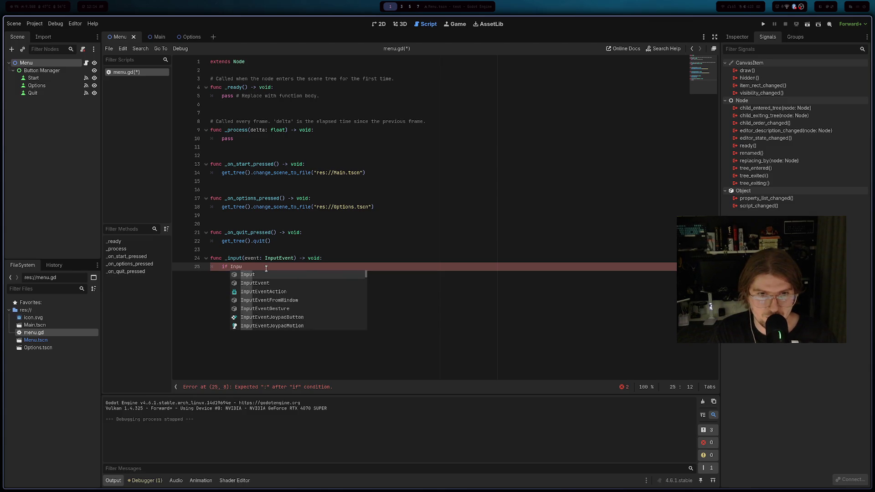
text(t.is)
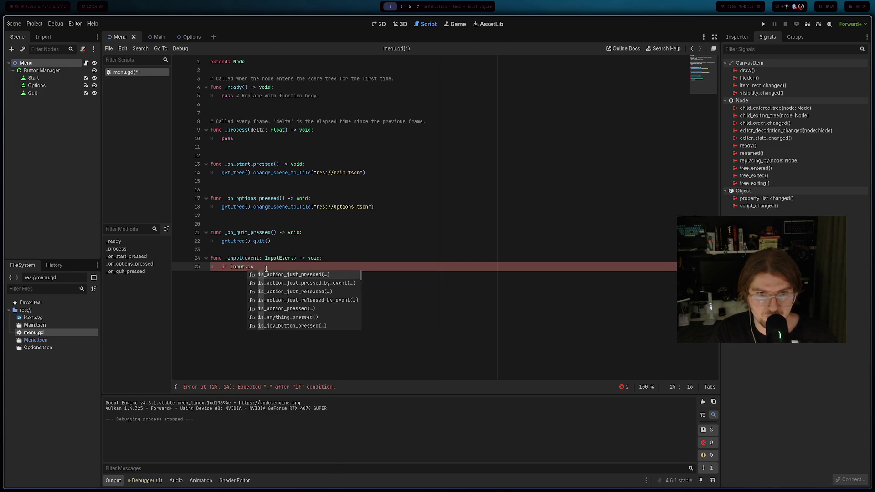
text(_key)
key(Return)
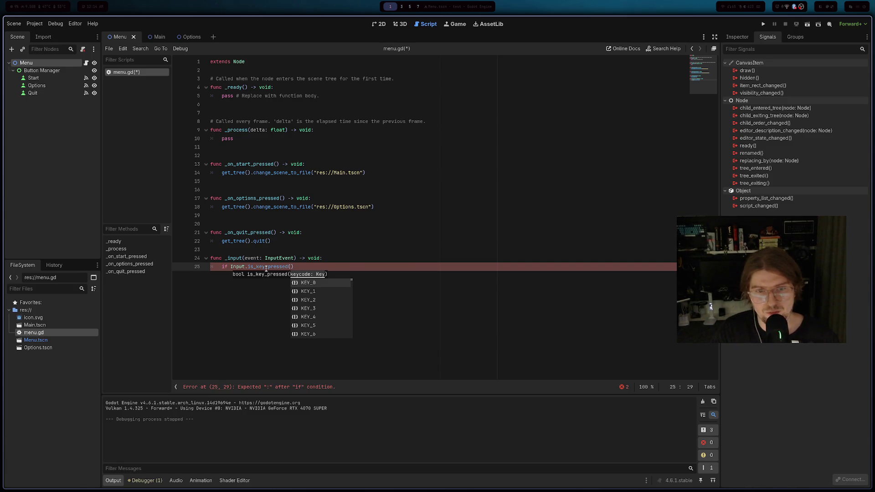
- Pass KEY_DOWN as the argument and open a brace-style block body
key(Down)
text(KEY)
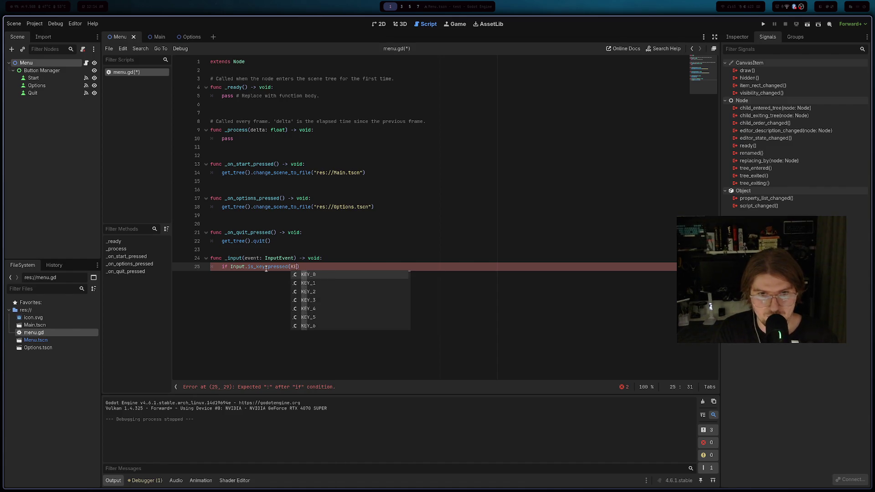
text(_DO)
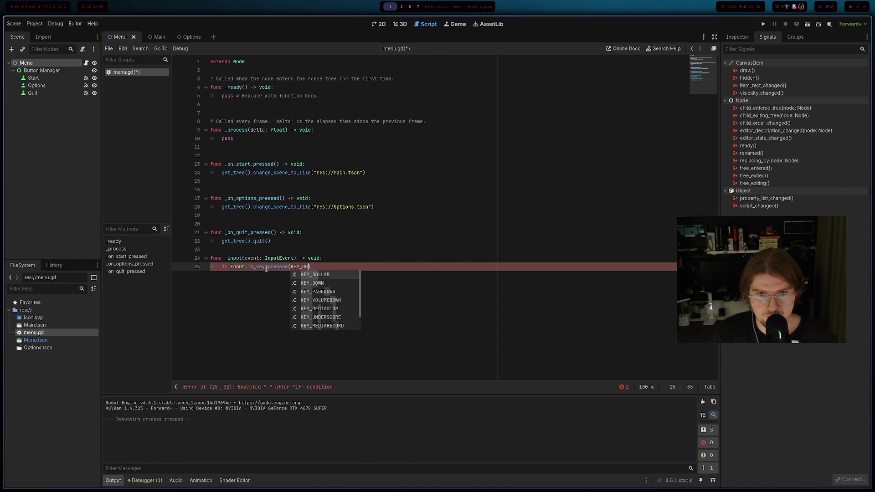
key(Down)
key(Return)
key(End)
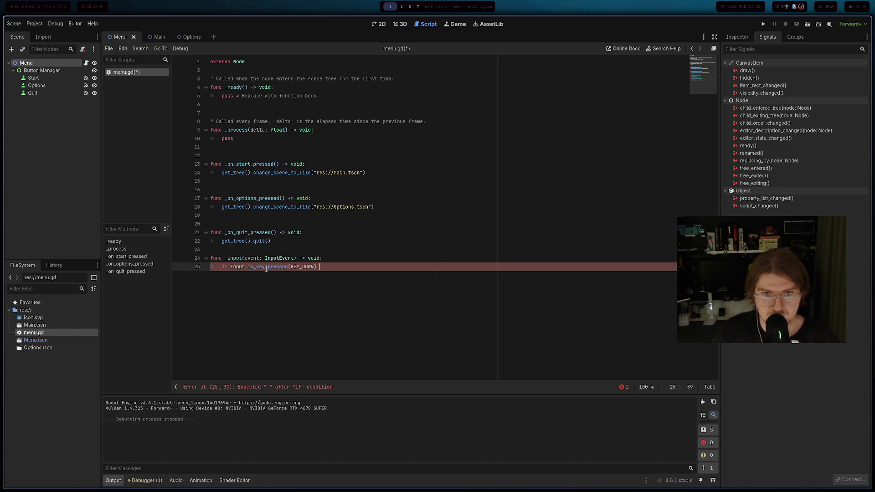
text({)
key(Return)
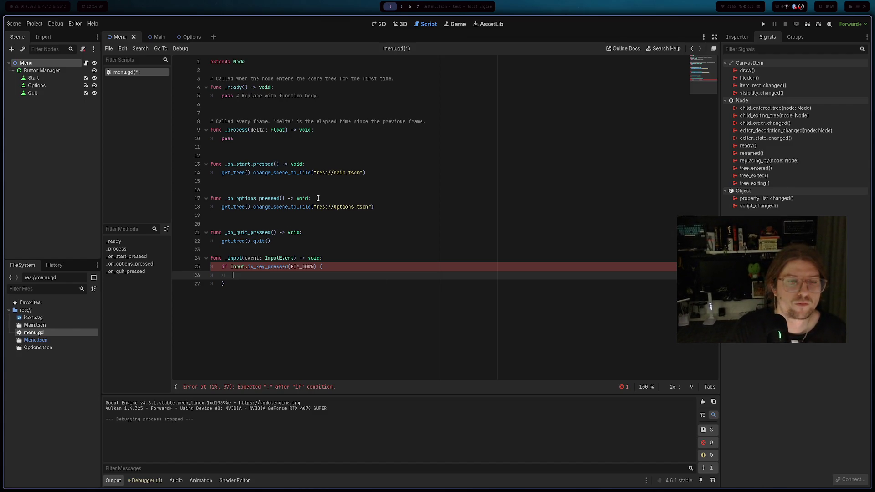
key(Down)
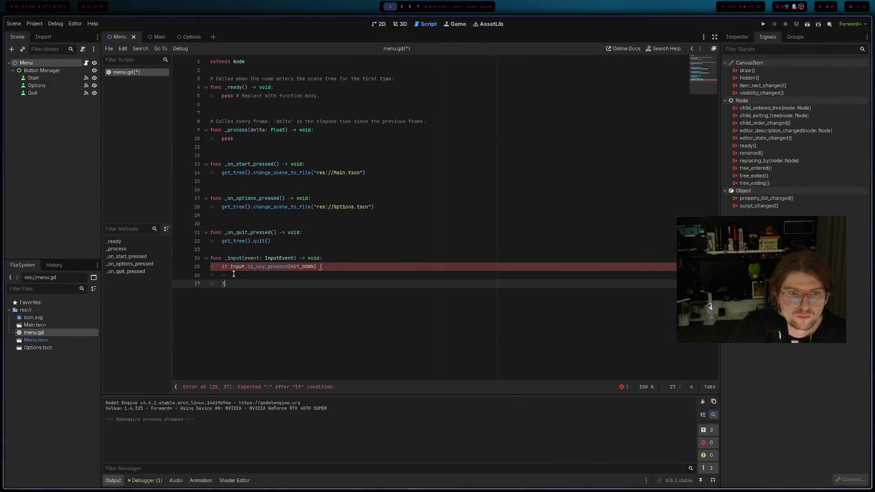
key(shift+Up)
key(shift+Up)
click(227, 286)
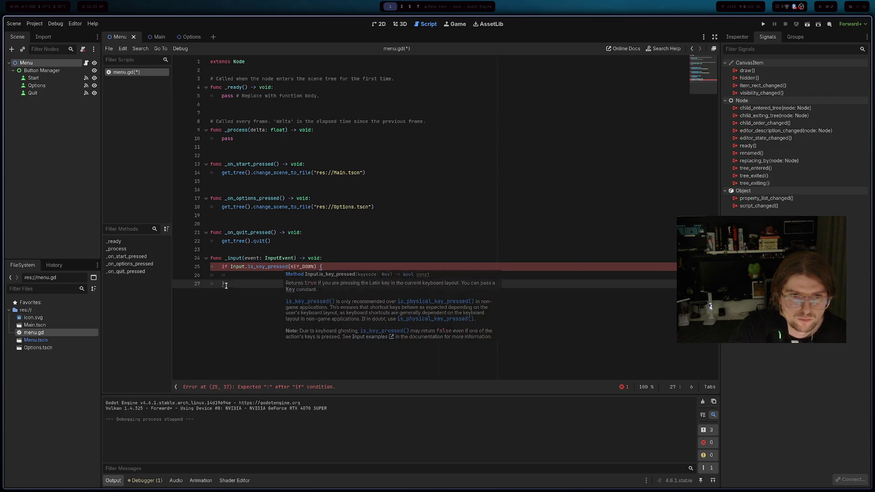
click(329, 259)
key(Return)
text(case)
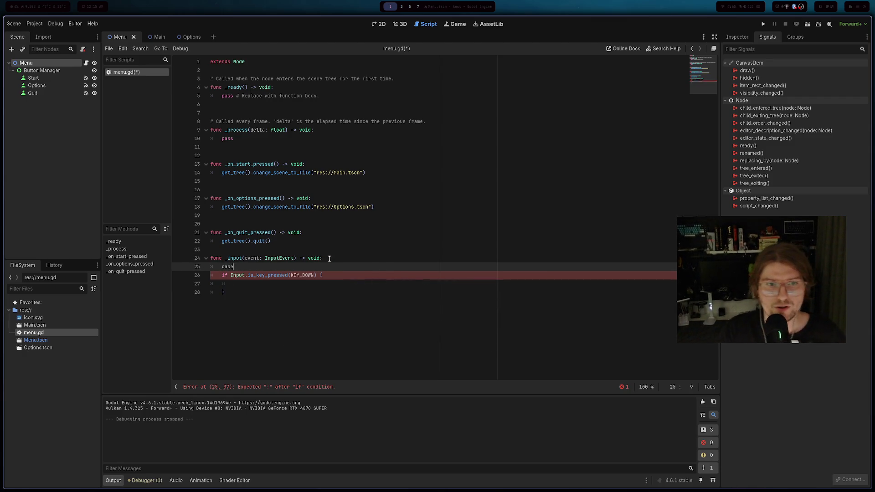
key(BackSpace)
key(BackSpace)
text(switch)
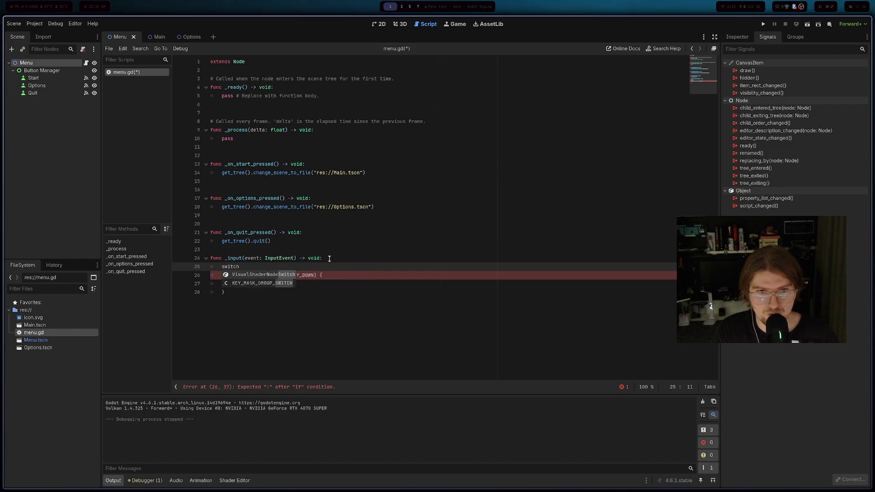
text((Dsa)
text(.is)
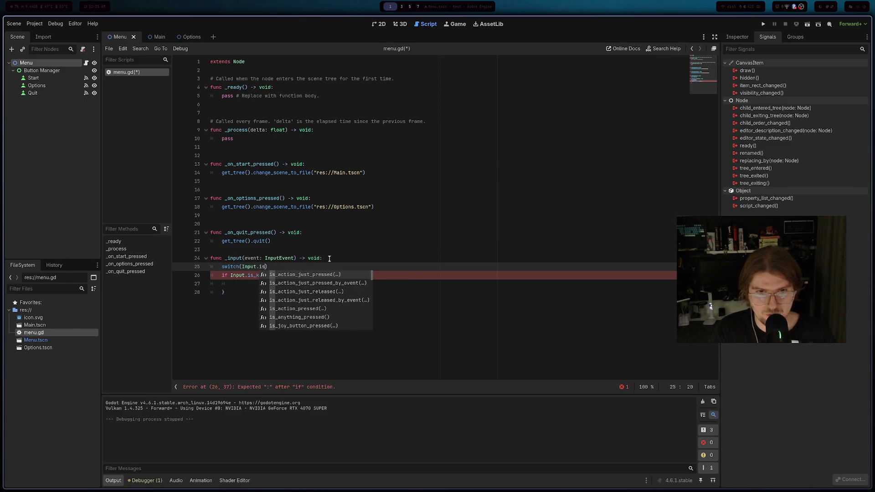
text(_ke)
key(Down)
key(Return)
key(End)
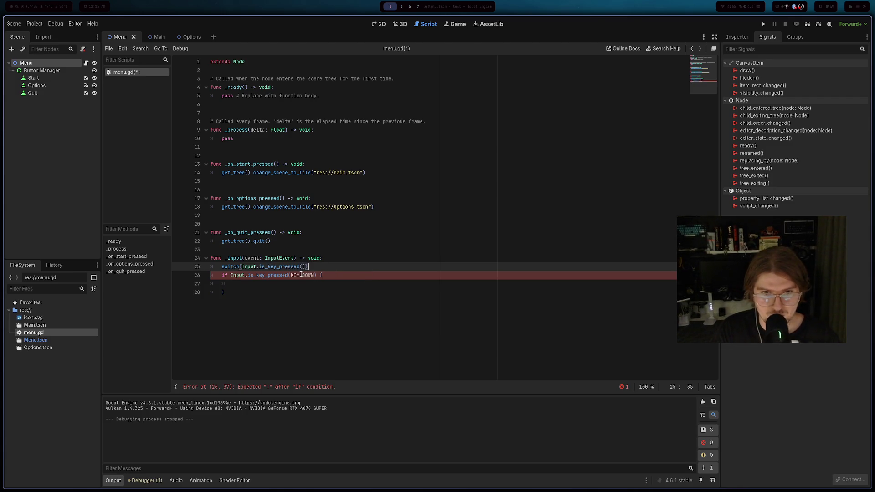
triple_click(257, 268)
key(BackSpace)
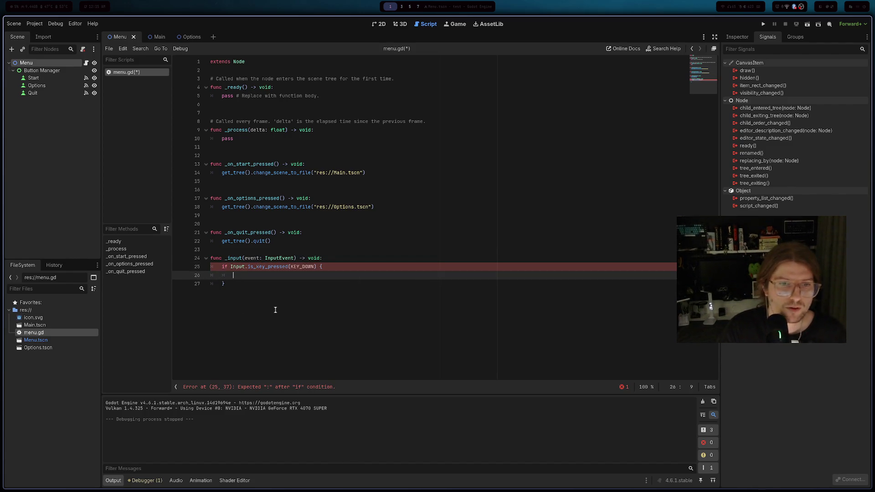
drag(242, 284, 217, 268)
key(ctrl+c)
click(247, 290)
- Paste three more copies of the KEY_DOWN if-block below the original
key(Return)
key(Return)
key(ctrl+v)
key(Return)
key(Return)
key(ctrl+v)
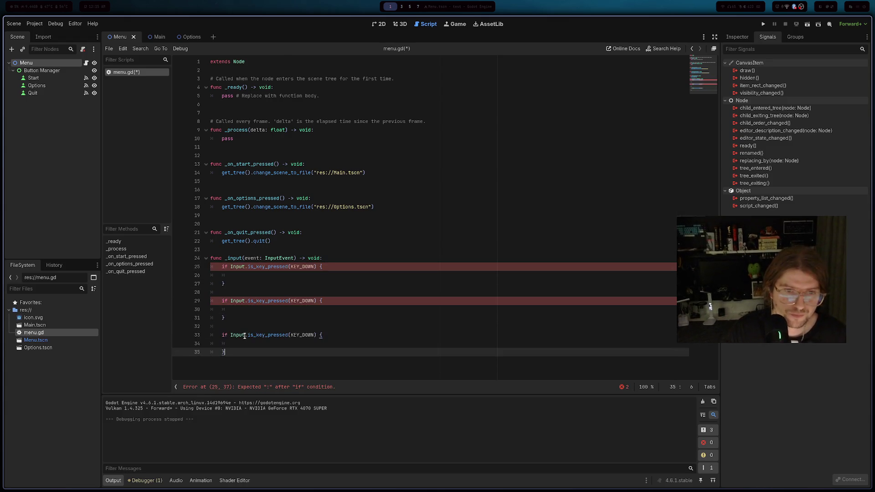
key(Return)
key(Return)
key(ctrl+v)
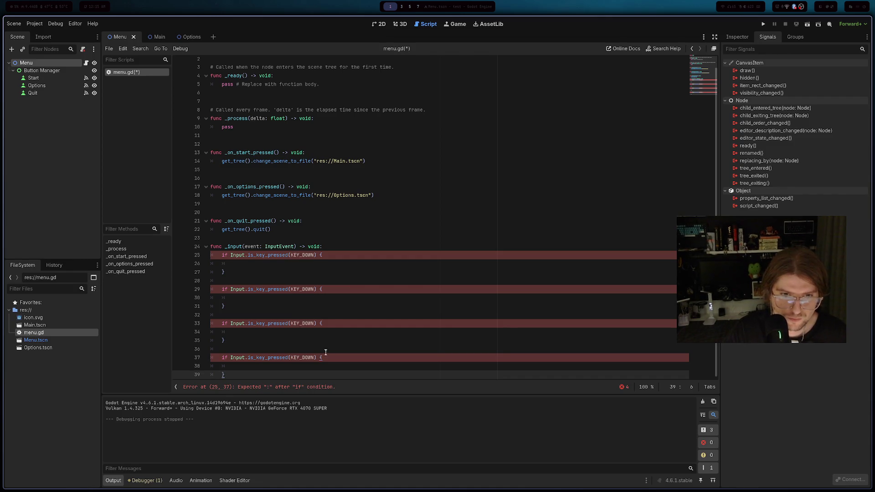
- Change the third block's key to KEY_ENTER and the fourth block's to KEY_ESCAPE
double_click(311, 324)
text(K)
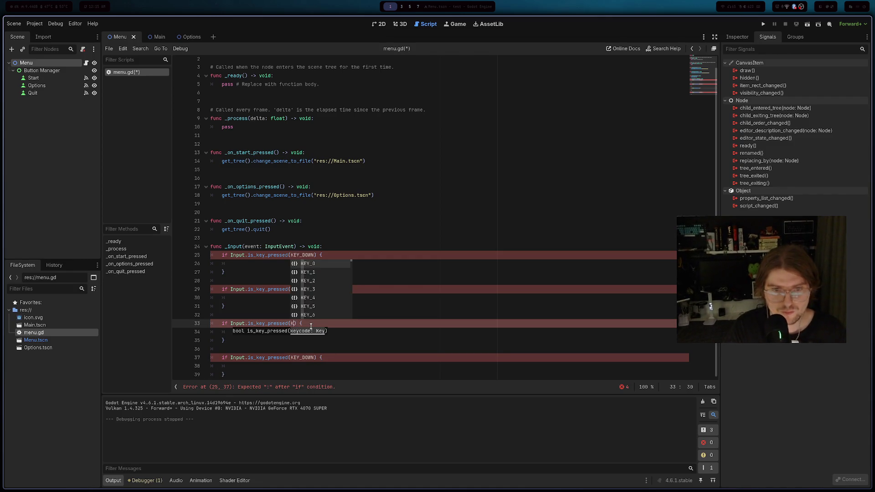
text(EY_ENTER)
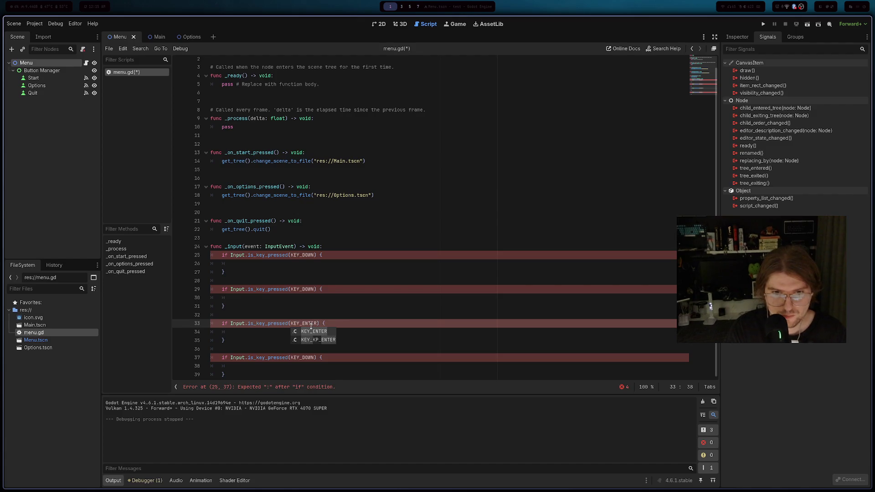
key(Escape)
double_click(303, 359)
key(BackSpace)
text(KEYDsa)
key(BackSpace)
key(BackSpace)
text(_)
text(ESCAPE)
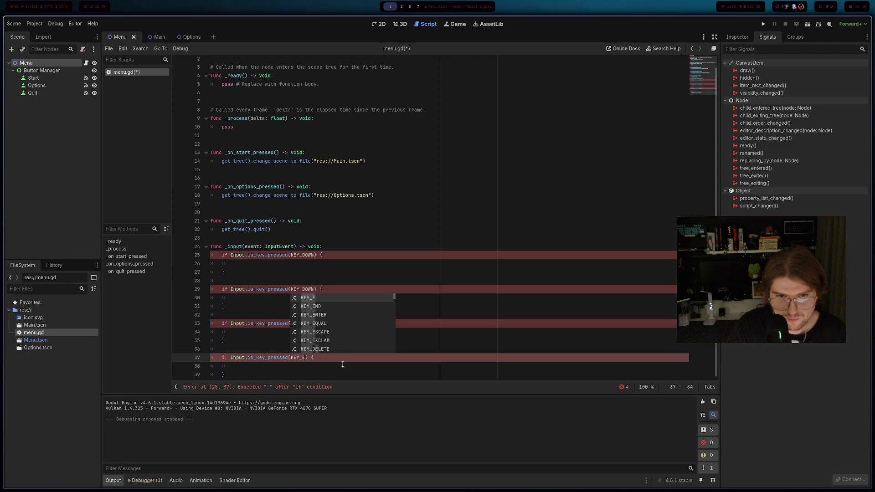
click(264, 374)
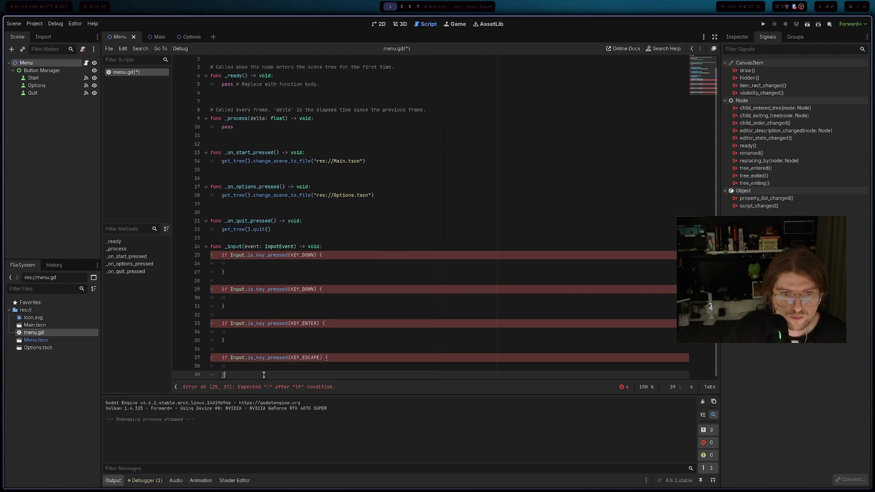
click(291, 369)
drag(276, 229, 221, 231)
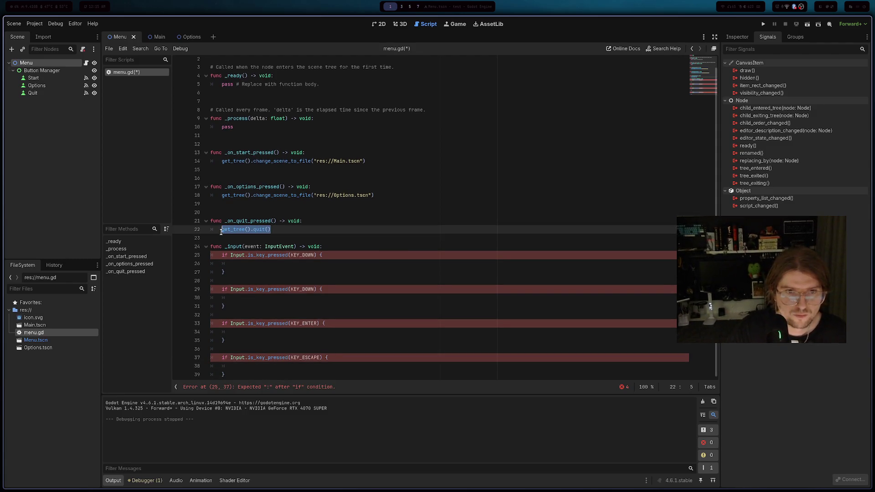
- Paste the copied get_tree().quit() call into the empty KEY_ESCAPE block and save
key(ctrl+c)
click(256, 364)
key(ctrl+v)
key(ctrl+s)
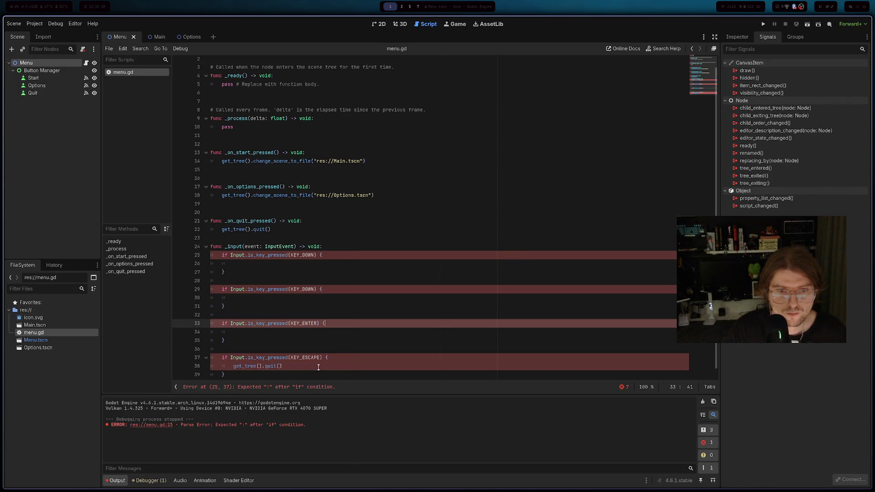
- Delete the blank lines between the four key-check blocks in _input and save
key(Down)
key(Down)
key(Down)
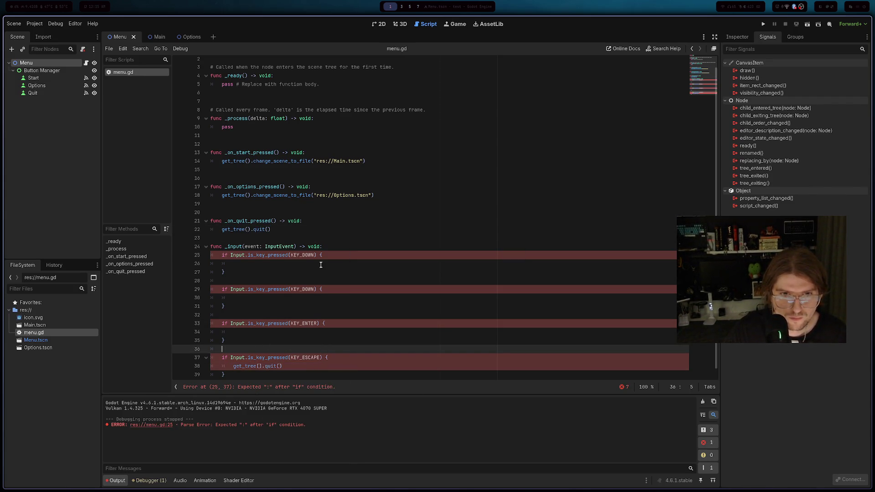
scroll(313, 324, down, 1)
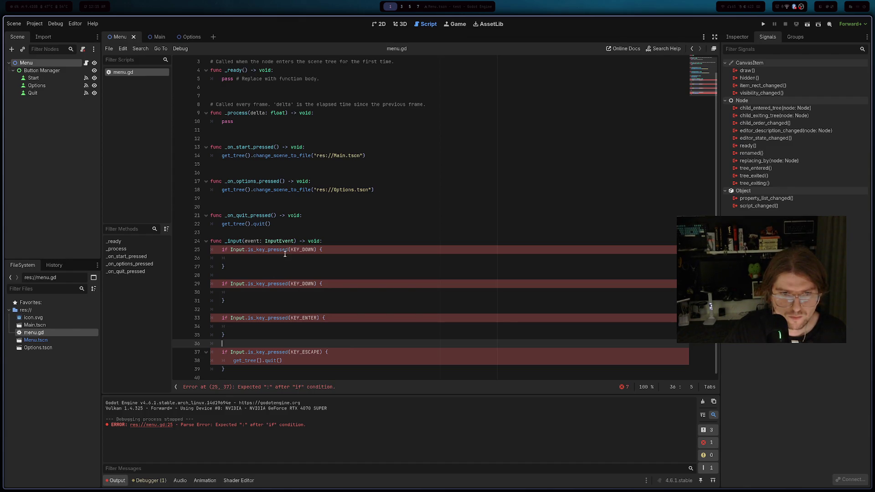
click(256, 275)
key(BackSpace)
key(BackSpace)
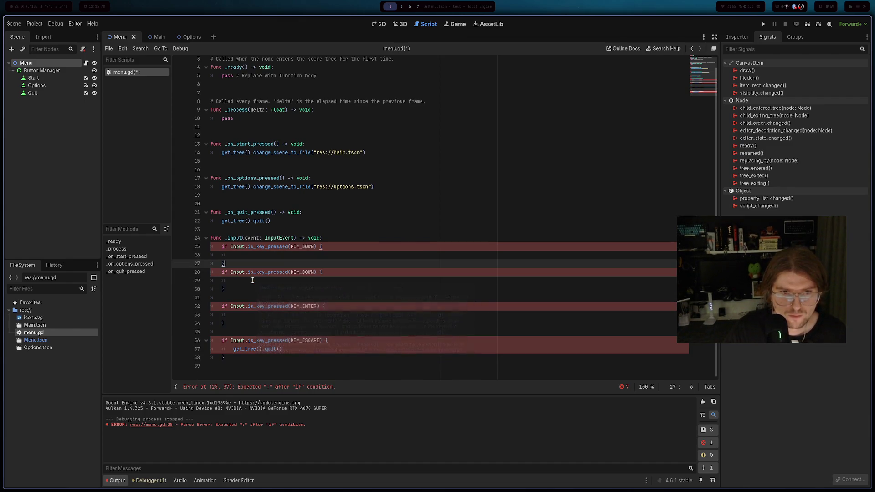
click(238, 298)
key(Delete)
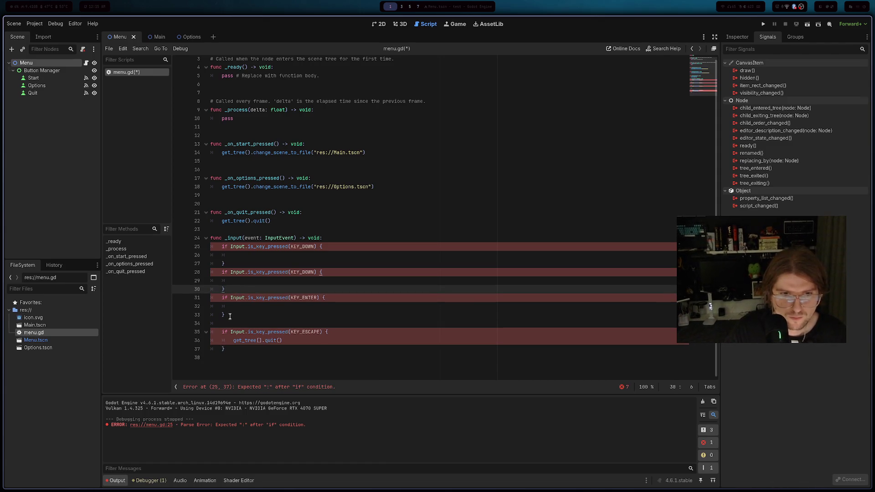
key(Down)
key(Down)
key(Down)
key(BackSpace)
click(264, 301)
key(ctrl+s)
click(245, 278)
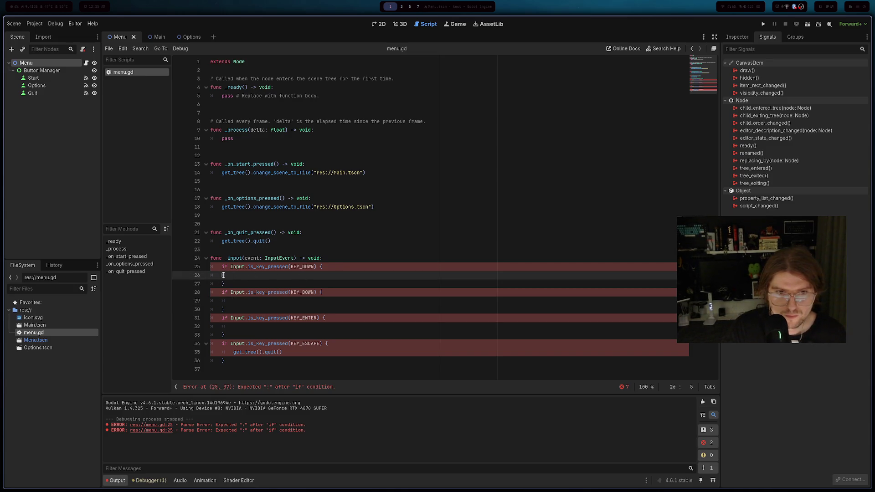
- Fill the three empty key-check branches with pass and save menu.gd
text(pass)
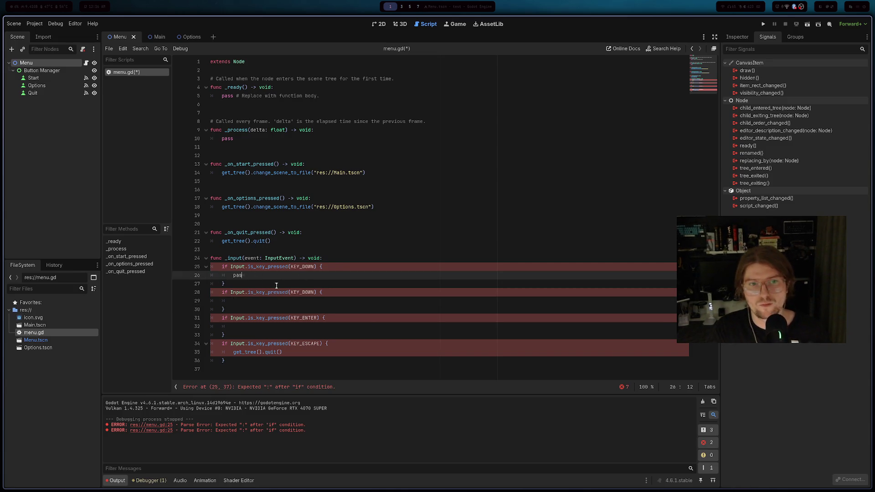
click(221, 301)
text(pass)
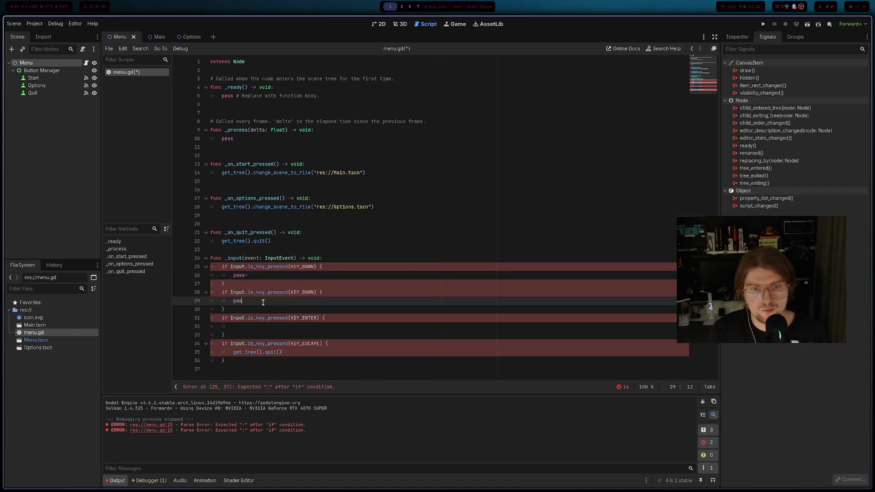
click(240, 326)
text(pass)
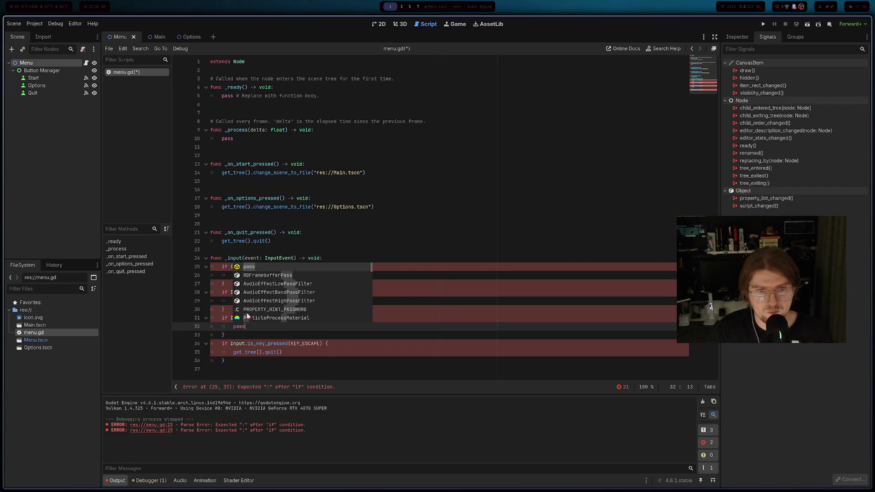
click(222, 301)
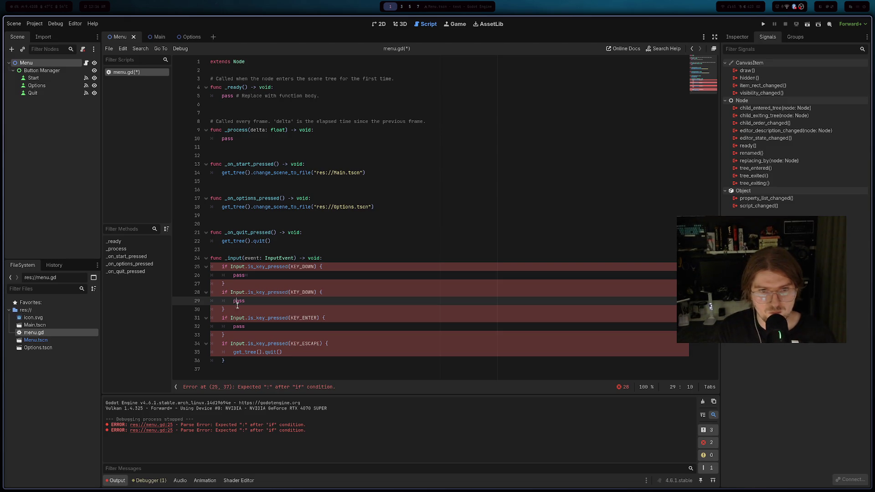
key(ctrl+s)
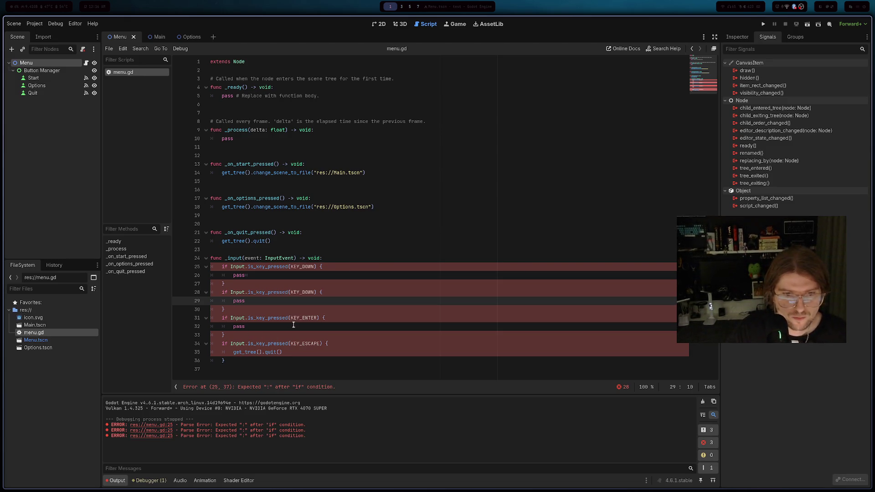
- Delete the curly braces on lines 25, 27, 30 and 33
click(293, 325)
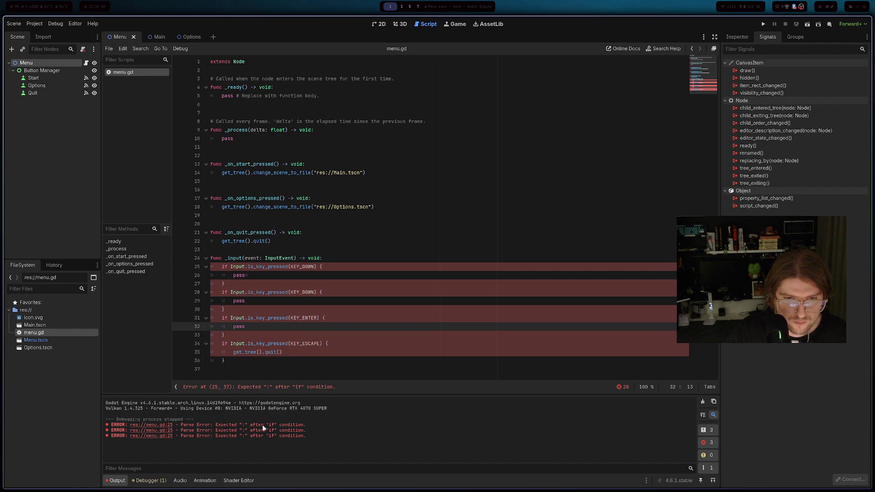
click(331, 273)
key(Down)
key(BackSpace)
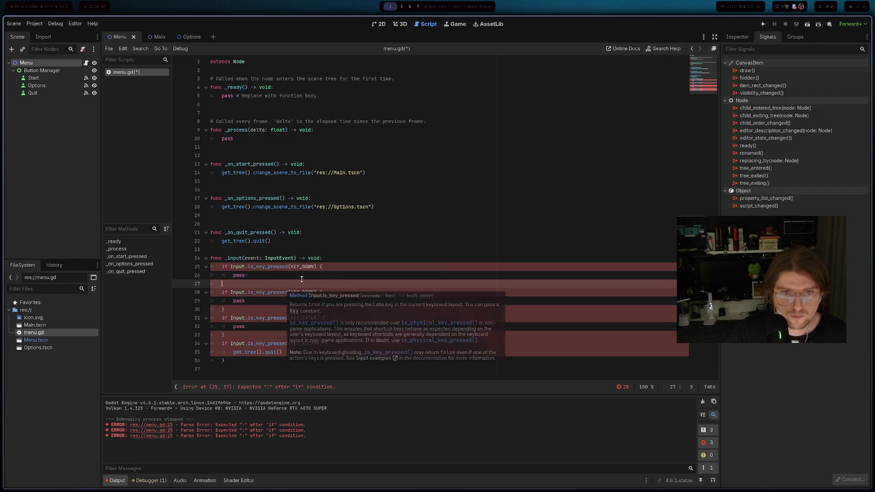
click(338, 268)
key(BackSpace)
text(:)
click(332, 292)
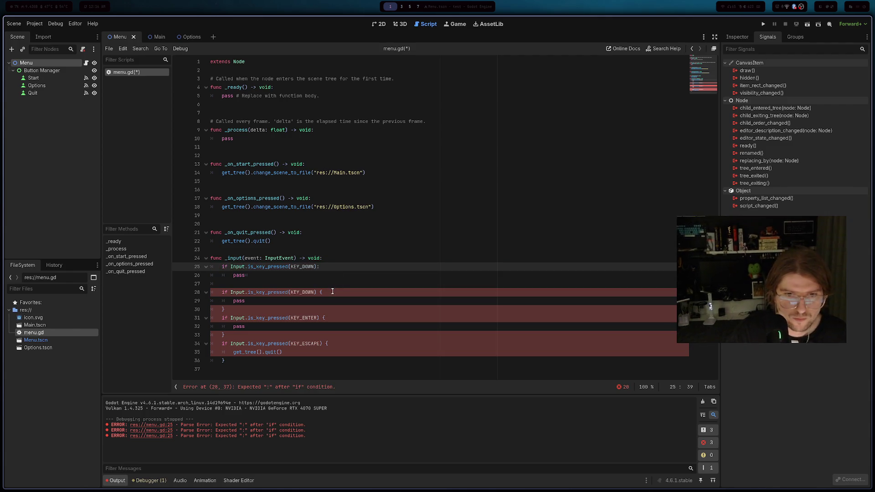
click(217, 311)
key(Delete)
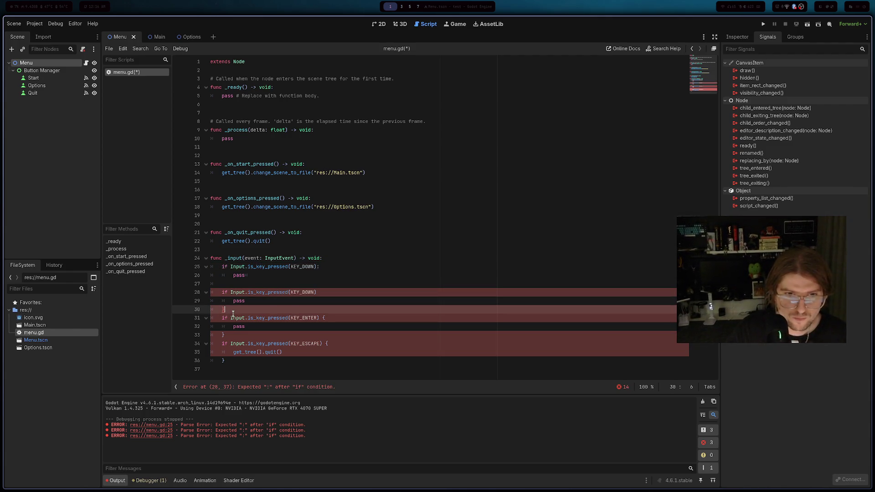
click(344, 294)
text(:)
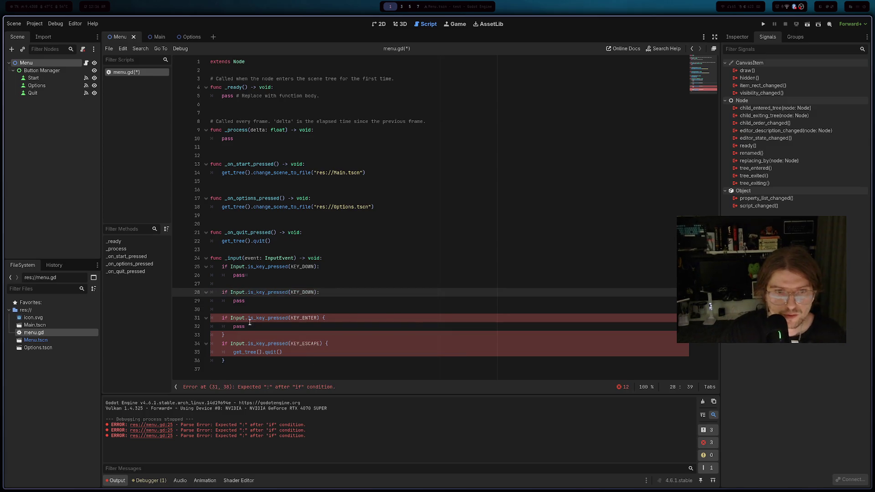
click(240, 335)
key(BackSpace)
- Add a colon after line 31's condition, remove line 36's closing brace, and save
click(338, 319)
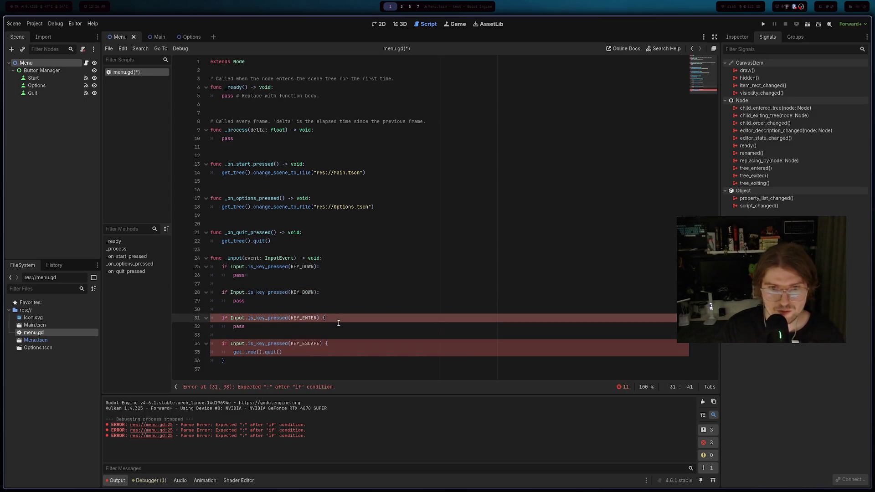
text(:)
click(239, 359)
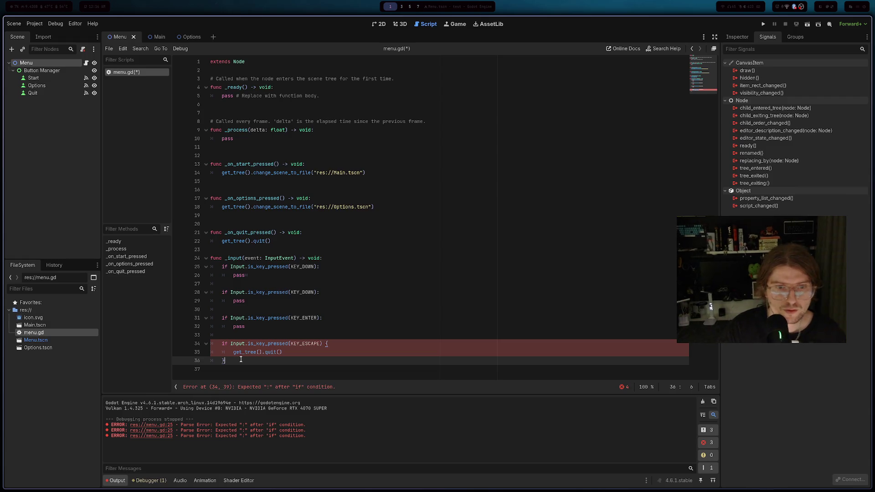
key(BackSpace)
key(BackSpace)
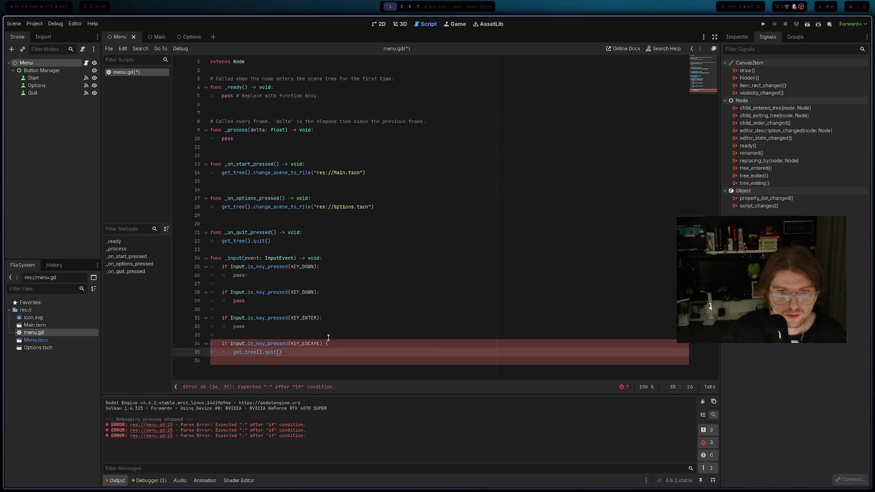
click(338, 344)
click(346, 352)
key(ctrl+s)
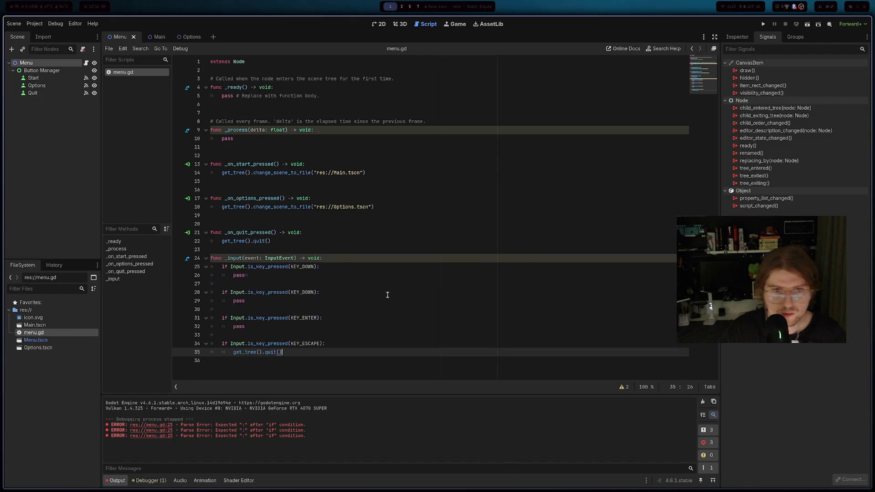
click(763, 24)
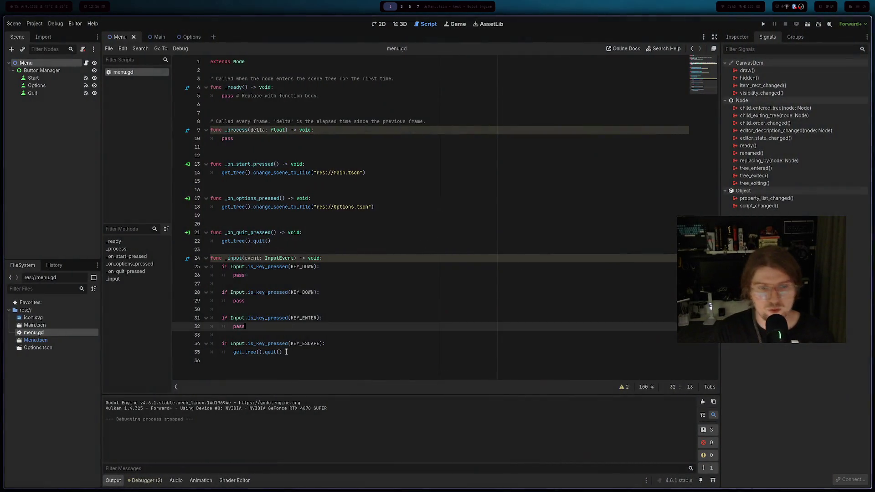
click(295, 326)
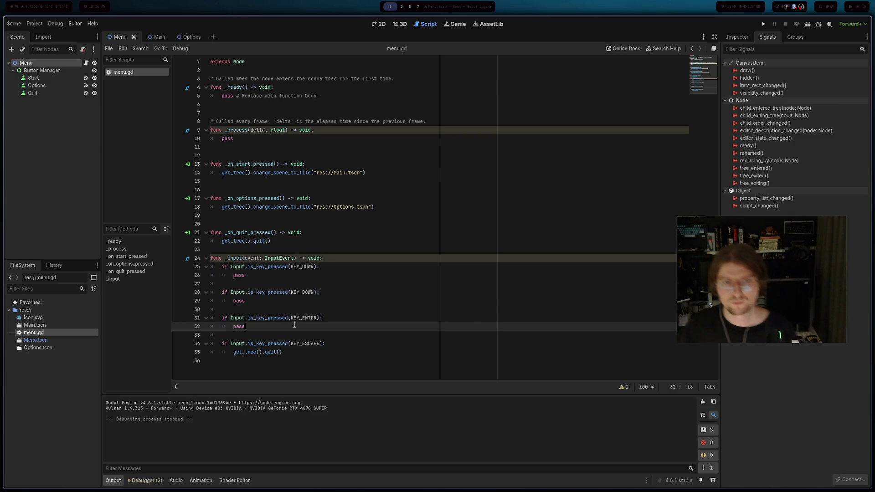
click(274, 284)
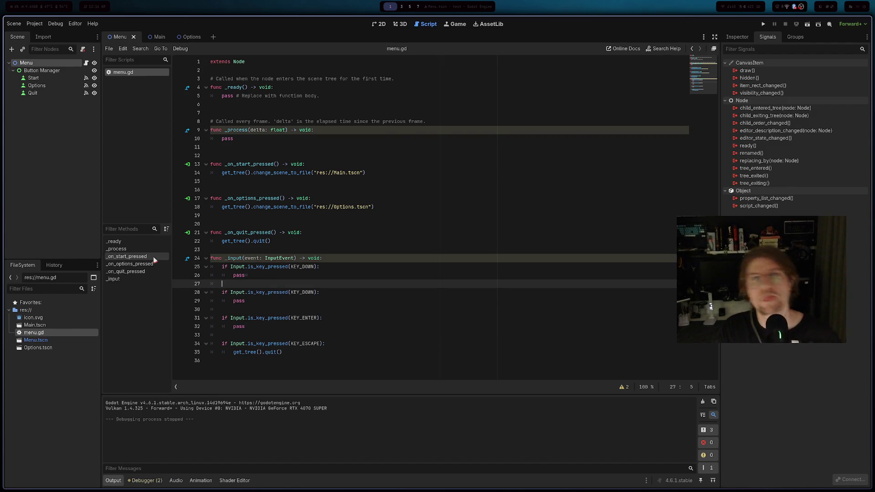
click(45, 70)
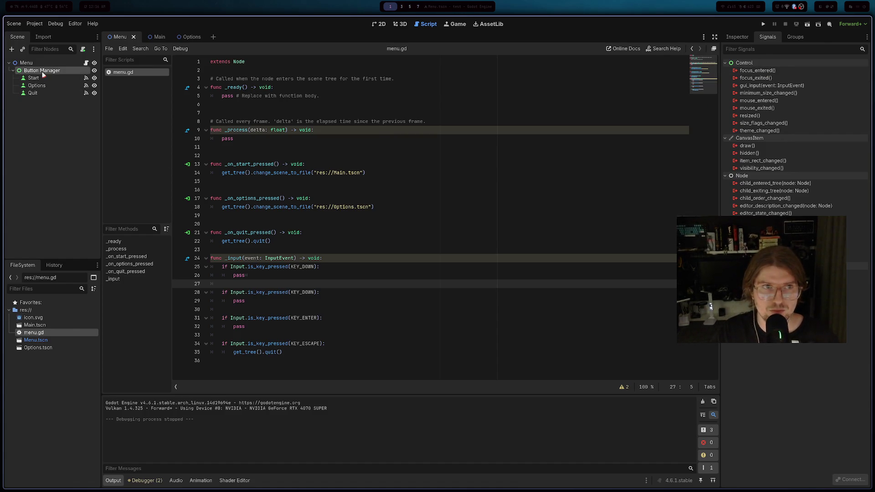
click(292, 131)
- Delete the placeholder pass line from the _ready function
click(339, 96)
drag(339, 96, 221, 94)
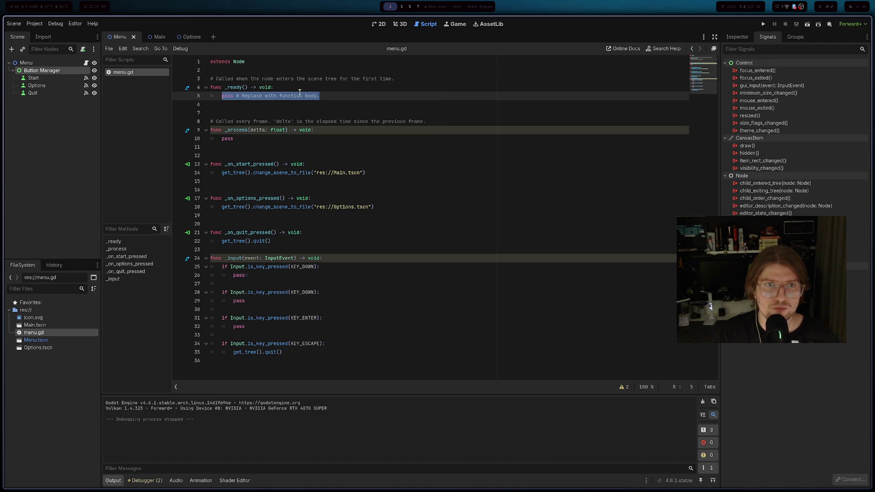
key(BackSpace)
drag(34, 78, 241, 94)
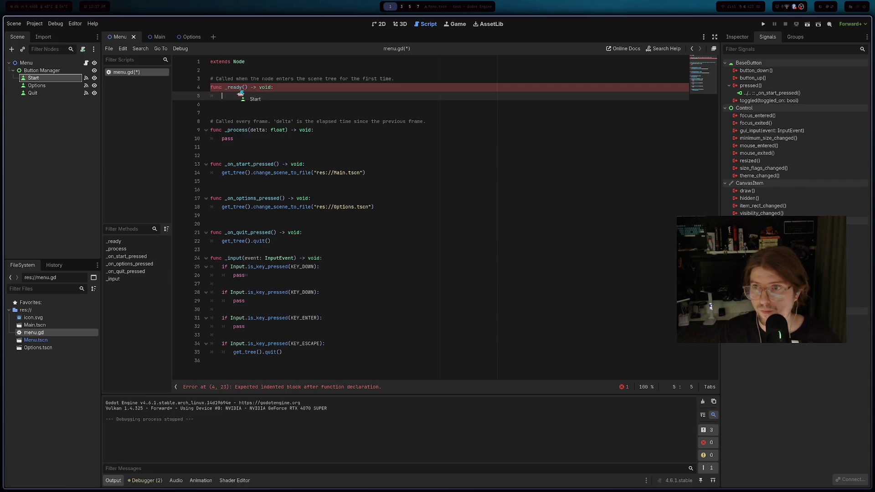
mouse_move(241, 93)
mouse_down()
mouse_move(174, 100)
mouse_move(55, 89)
mouse_move(42, 115)
mouse_up()
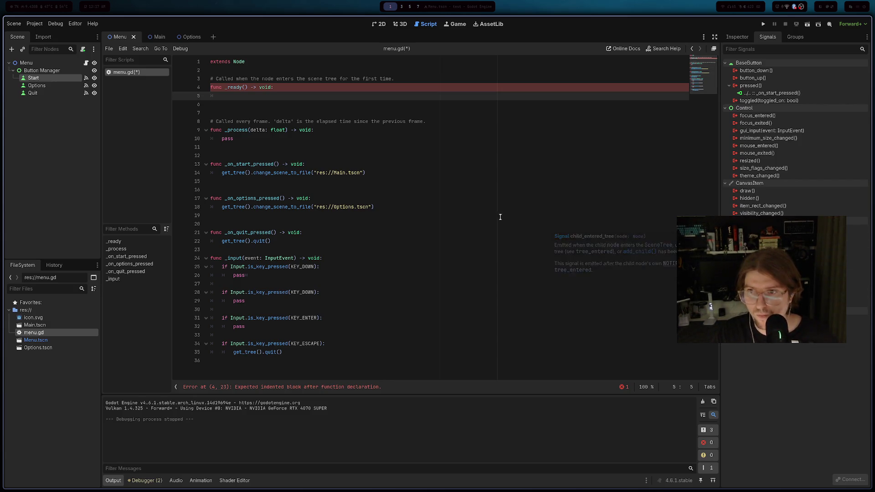
- Type focus in _ready and browse the completion suggestions
text(focus)
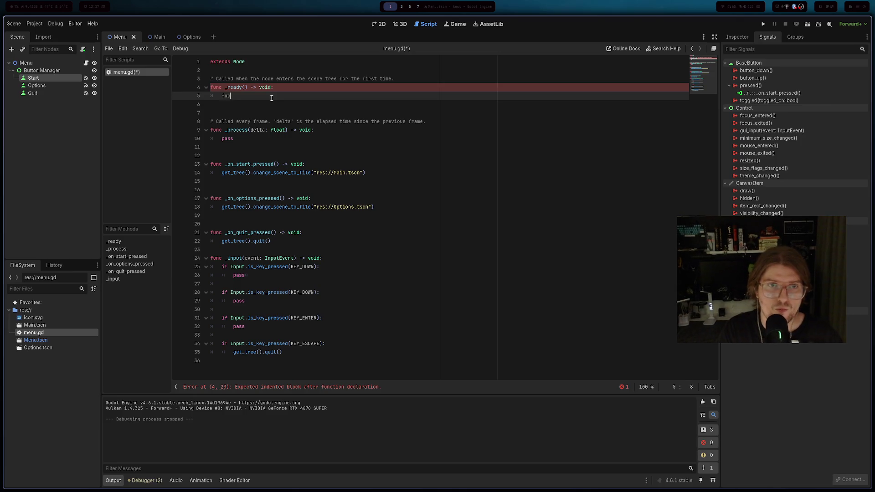
key(Down)
key(Down)
key(Down)
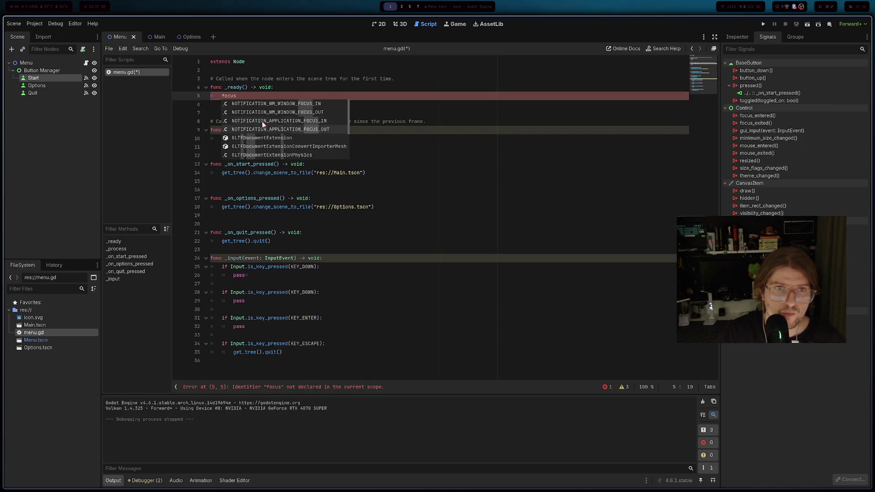
key(Up)
key(Up)
key(Up)
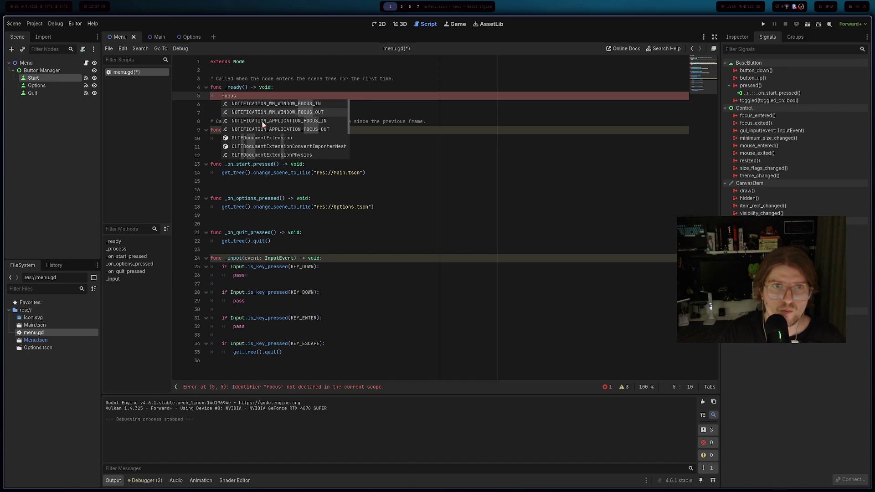
- Look over the Google results on Godot keyboard input in Firefox, then return to Godot
key(alt+Tab)
scroll(141, 362, up, 4)
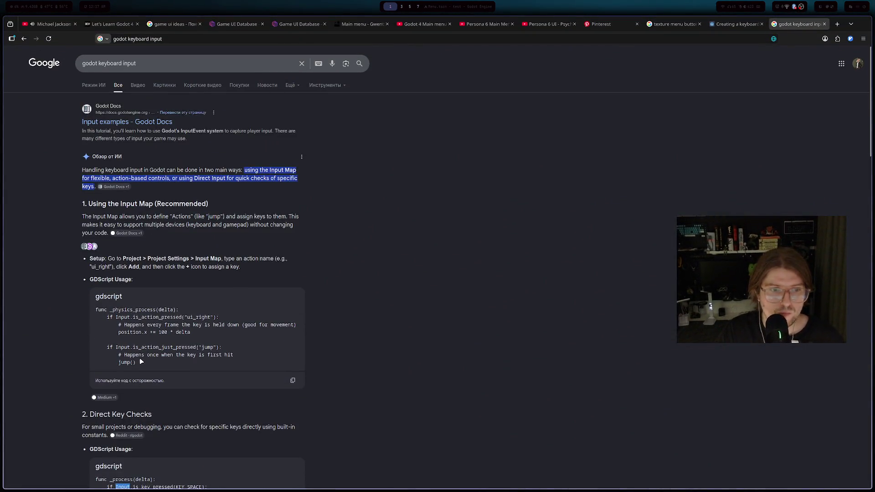
scroll(185, 333, down, 4)
scroll(199, 368, down, 2)
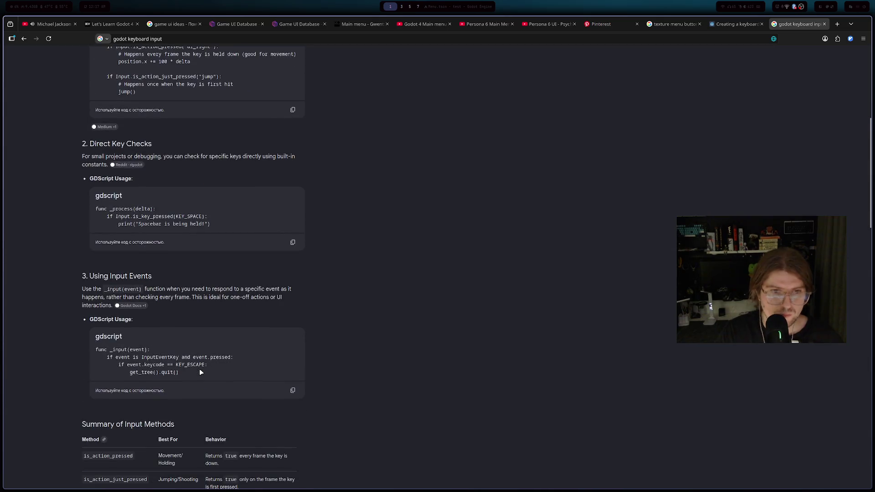
key(alt+Tab)
- Write get_tree().get_nodes_in_group($"Button Manager") on line 5 and start typing first after it
text(get)
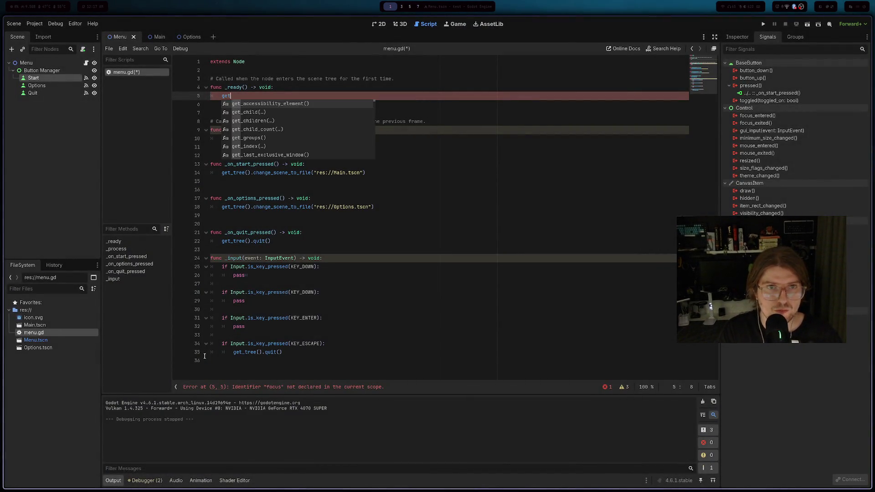
text(_tre)
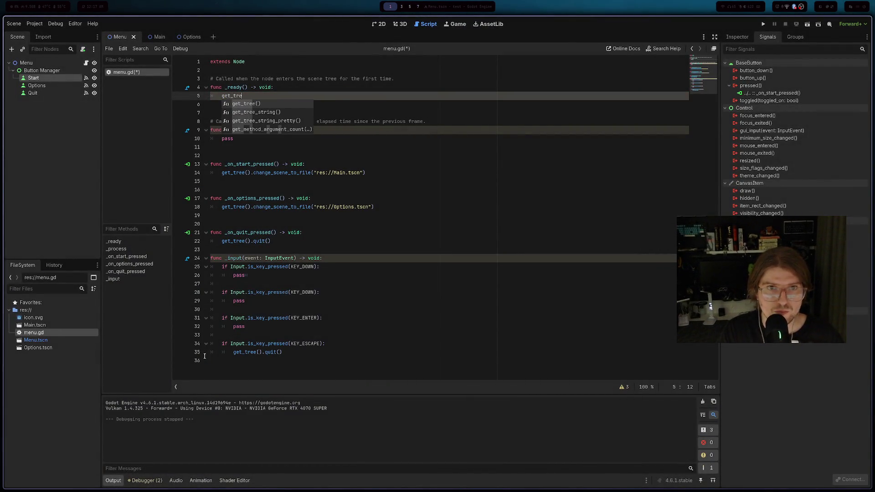
key(Return)
text(.)
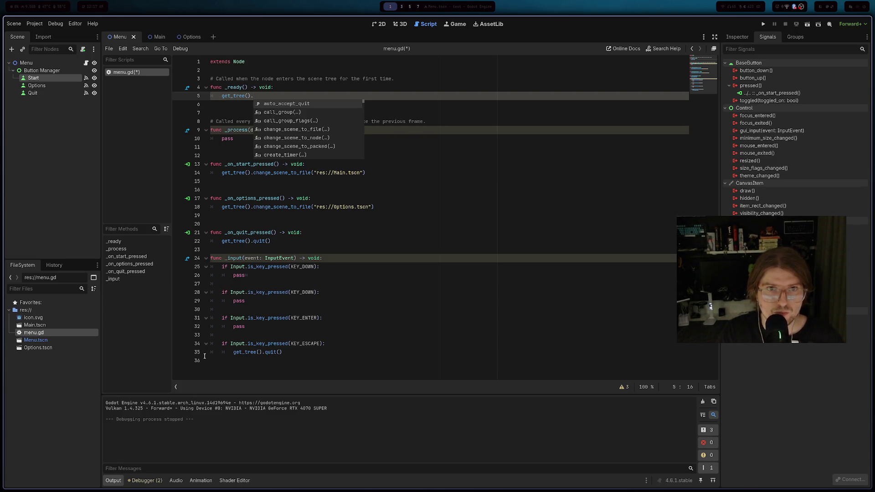
text(get)
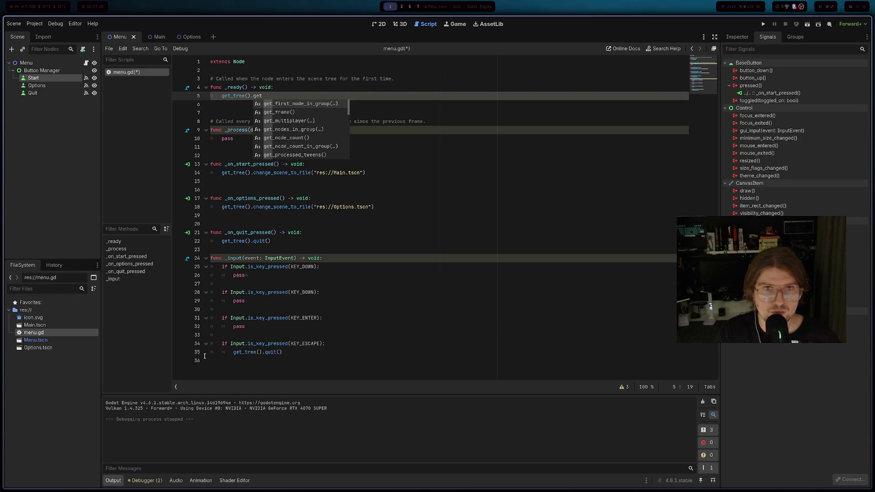
key(Down)
key(Down)
key(Down)
key(Return)
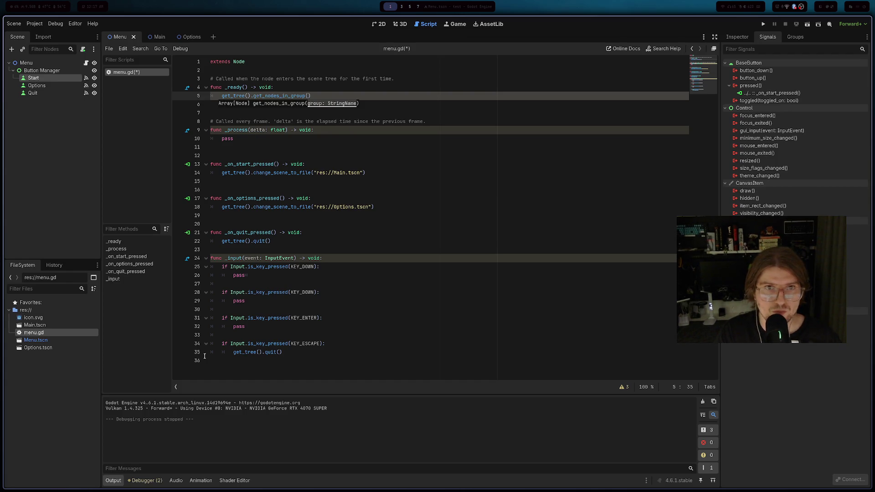
drag(39, 70, 311, 95)
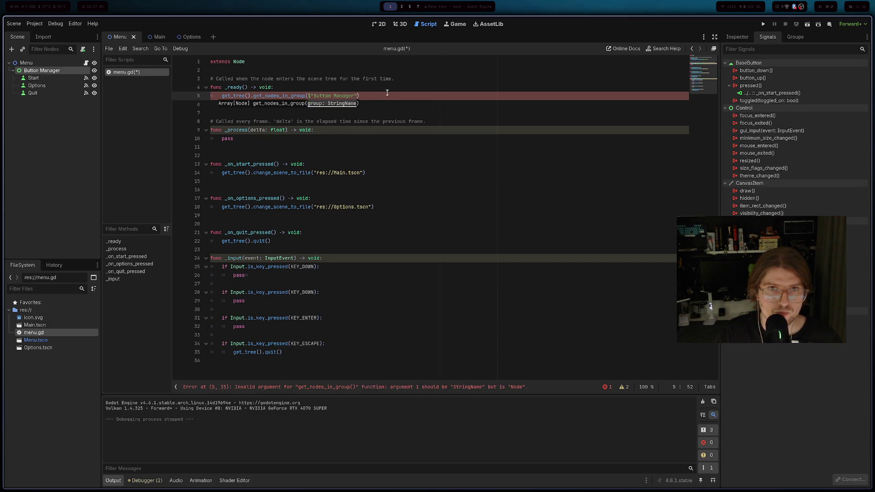
text(.fi)
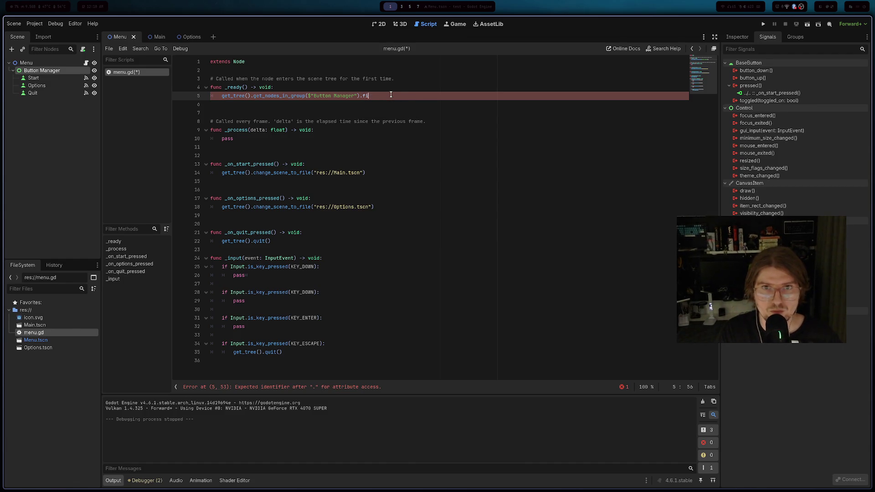
text(rst)
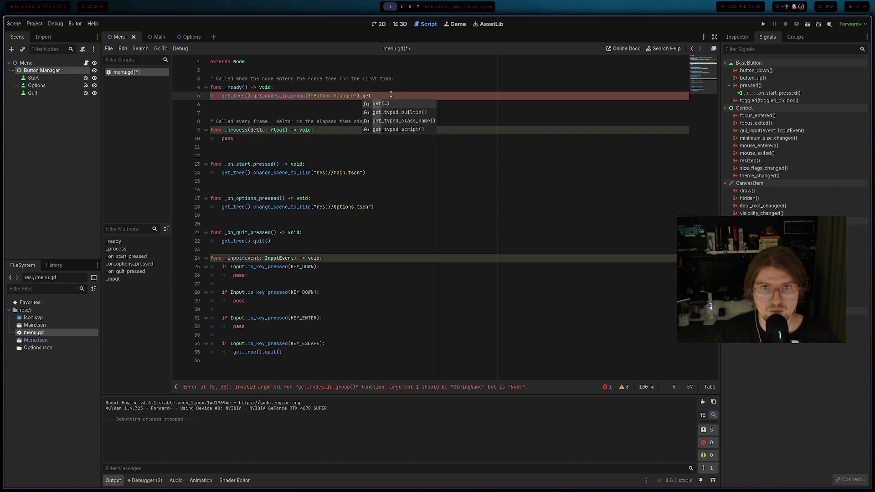
text(_fi)
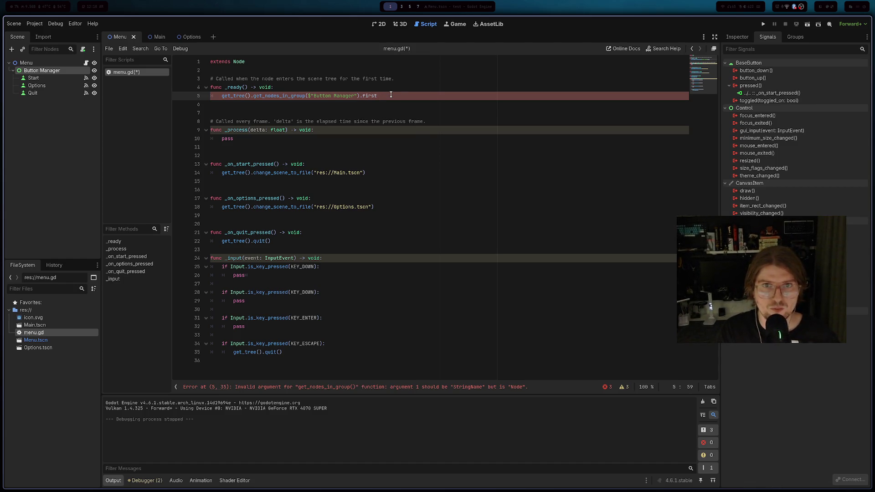
ctrl+click(278, 95)
scroll(329, 156, down, 5)
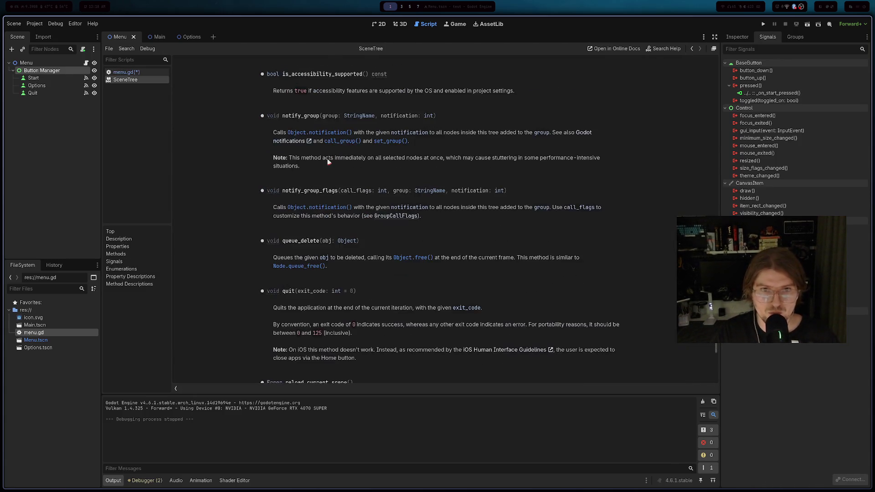
scroll(343, 165, up, 6)
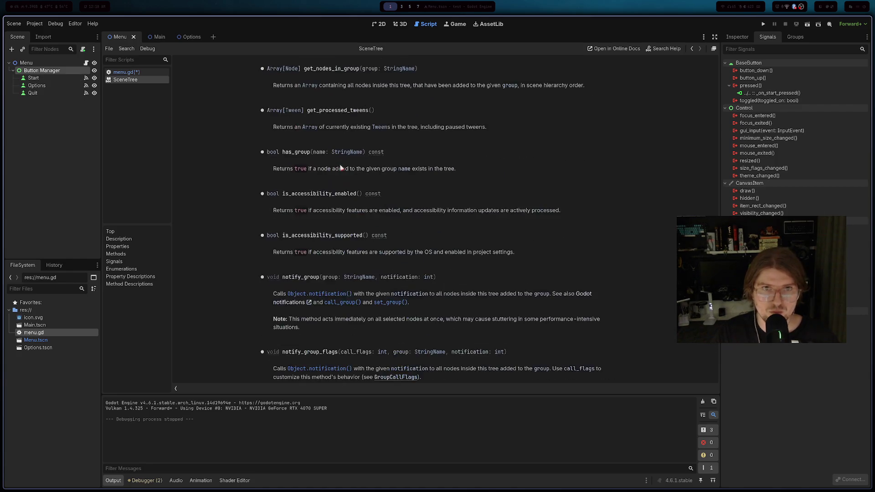
scroll(343, 163, up, 3)
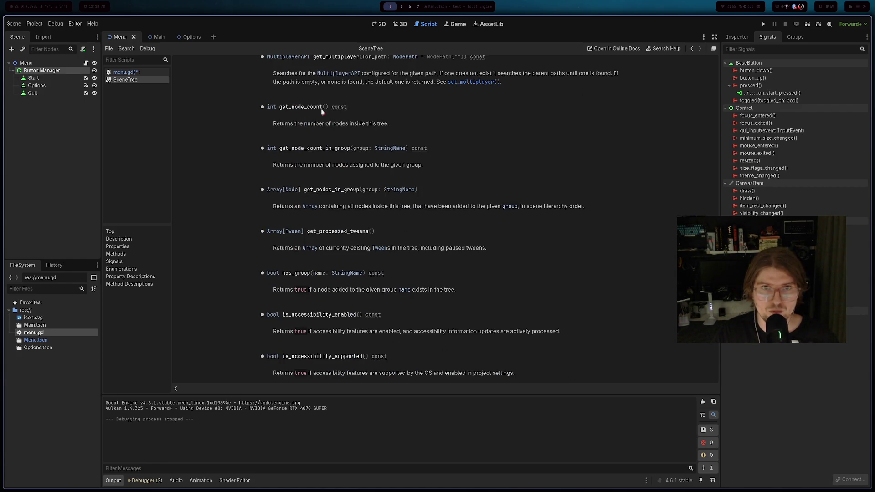
scroll(314, 208, down, 9)
scroll(313, 207, down, 5)
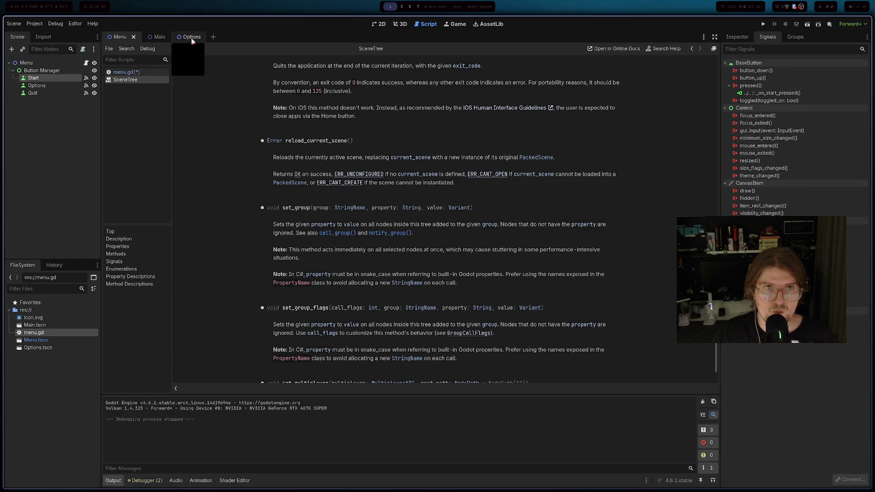
click(130, 72)
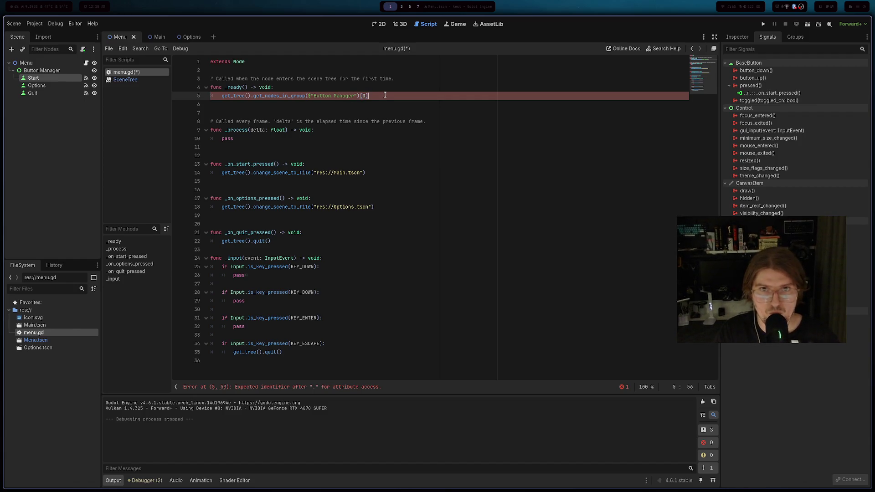
- Extend line 5 with [0] and a partial focus method name, then bring Firefox forward
text(0].fo)
key(BackSpace)
key(BackSpace)
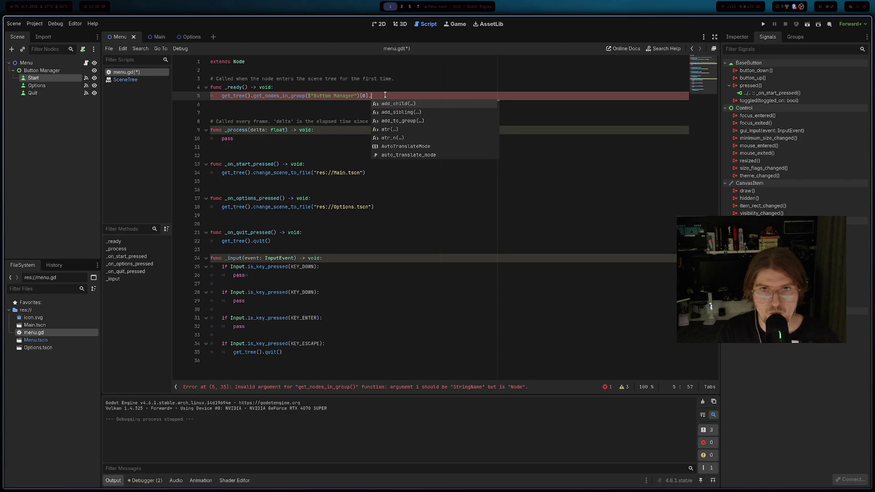
text(set_fo)
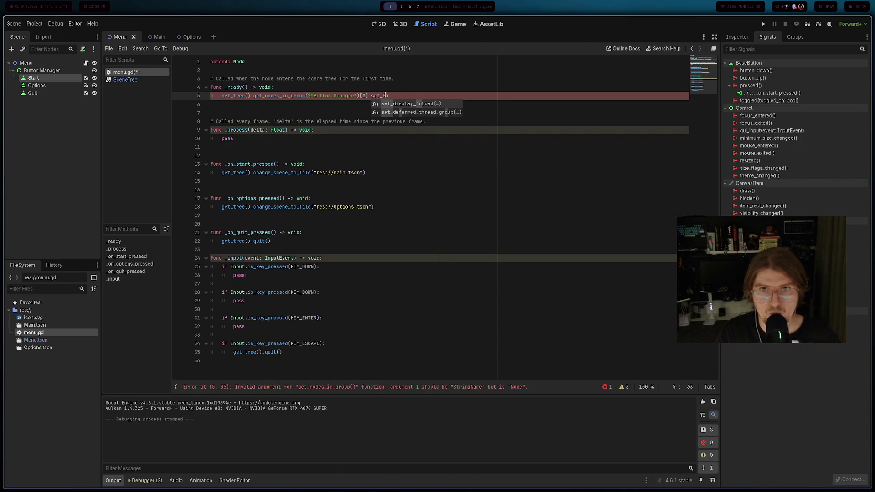
key(BackSpace)
key(BackSpace)
key(BackSpace)
key(BackSpace)
key(BackSpace)
key(BackSpace)
text(foc)
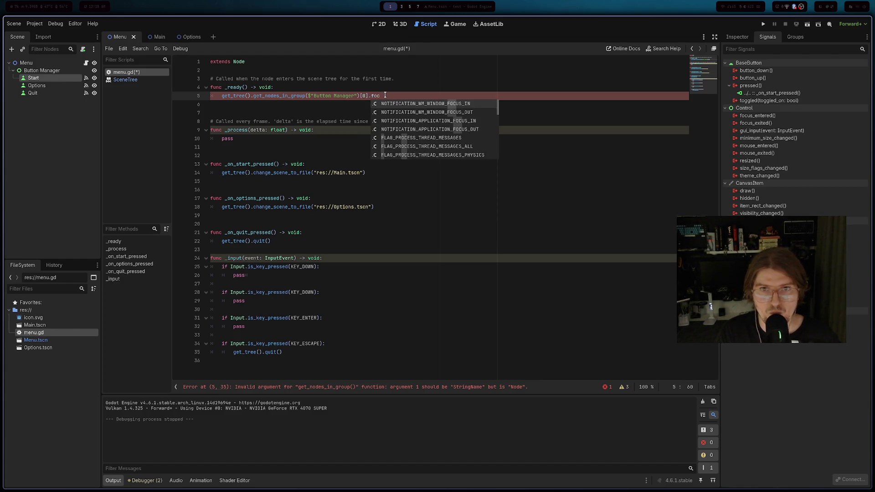
text(u)
key(alt+Tab)
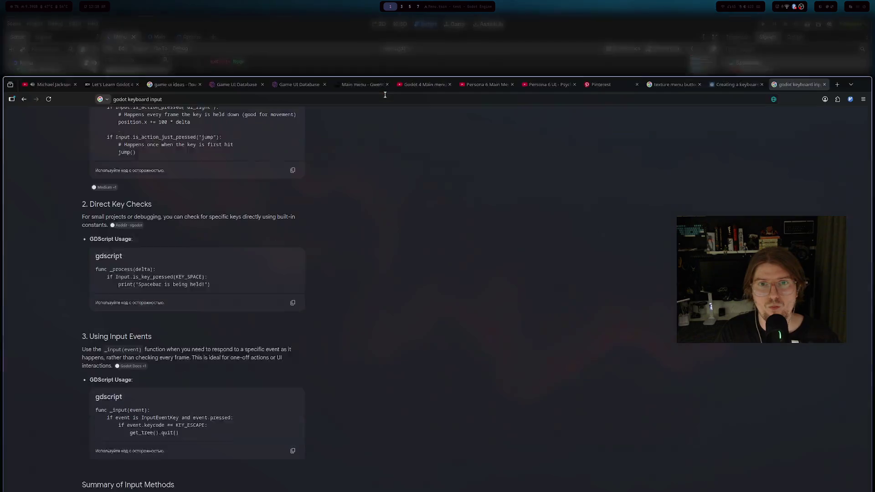
- Search Google for 'godot button trigger focus' and expand the AI overview
key(ctrl+l)
text(godot button )
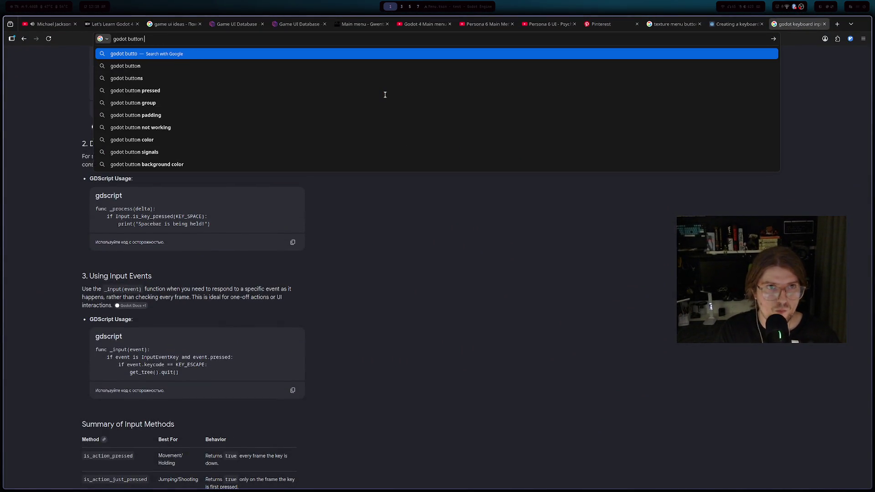
text(trig)
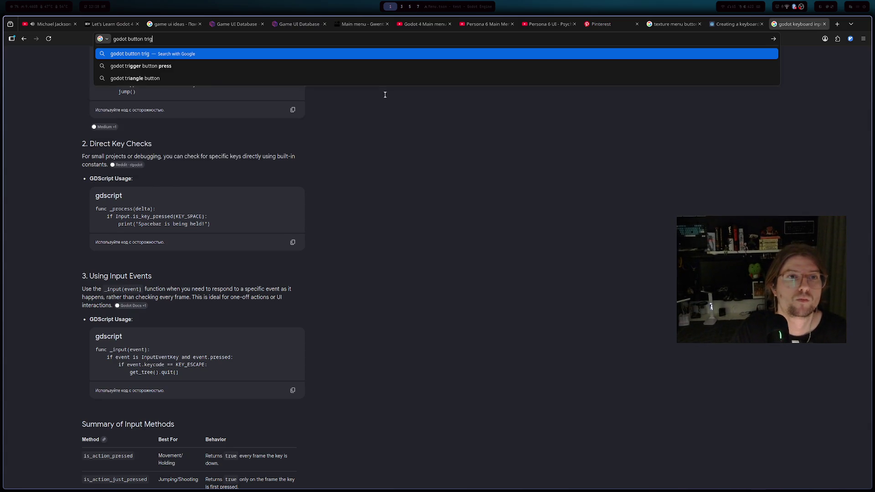
text(ger focus)
key(Return)
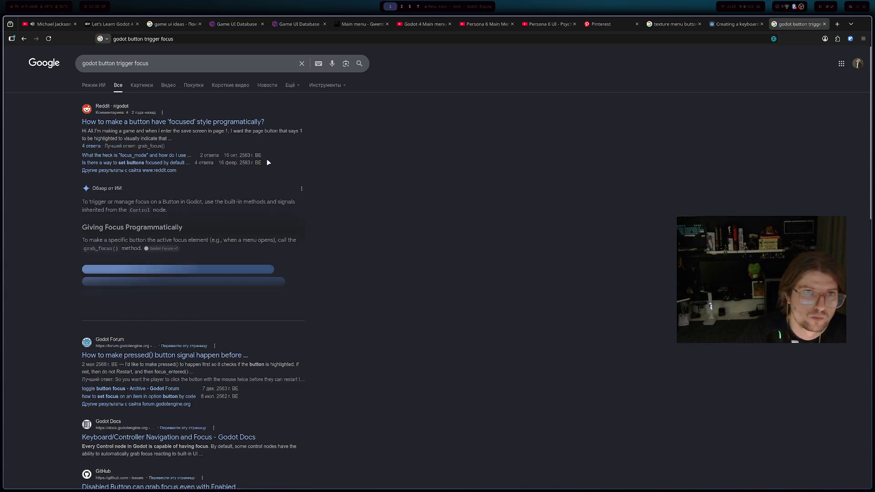
click(202, 306)
- End line 5 of menu.gd with [0].grab_focus()
double_click(116, 299)
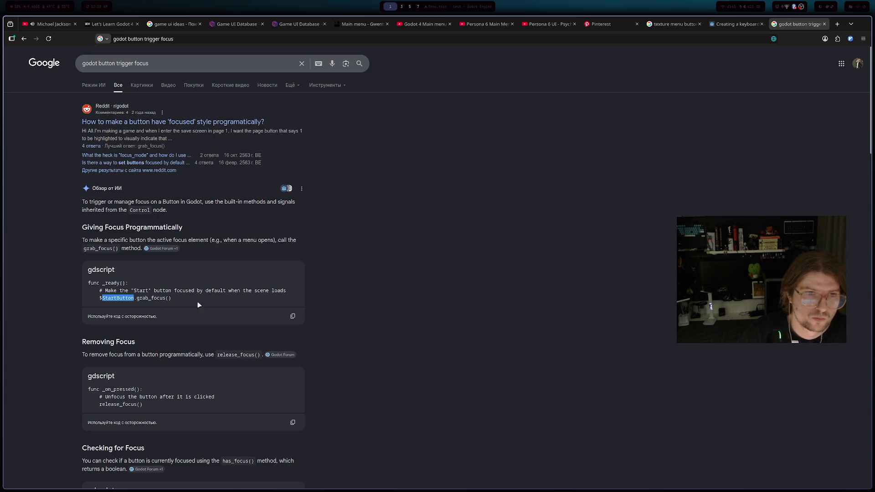
key(alt+Tab)
text([0].grab_focus())
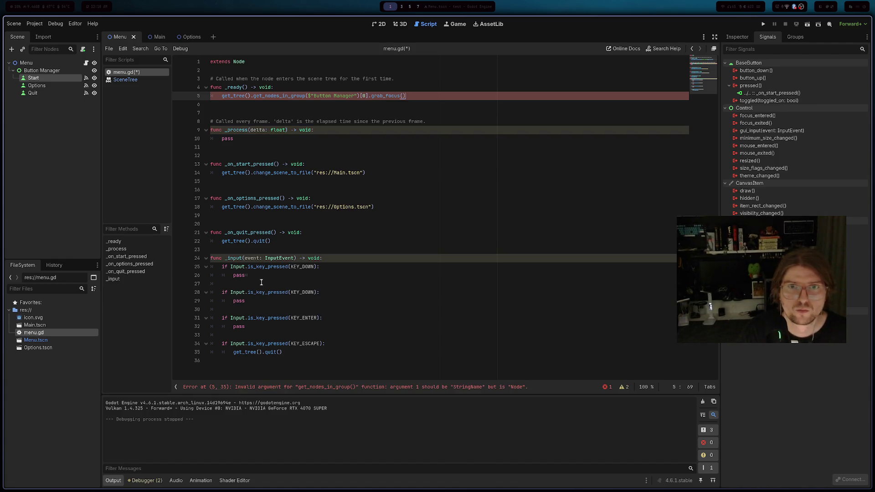
- Replace line 5's group lookup with an indented $"Button Manager/Start" reference
click(348, 112)
key(ctrl+s)
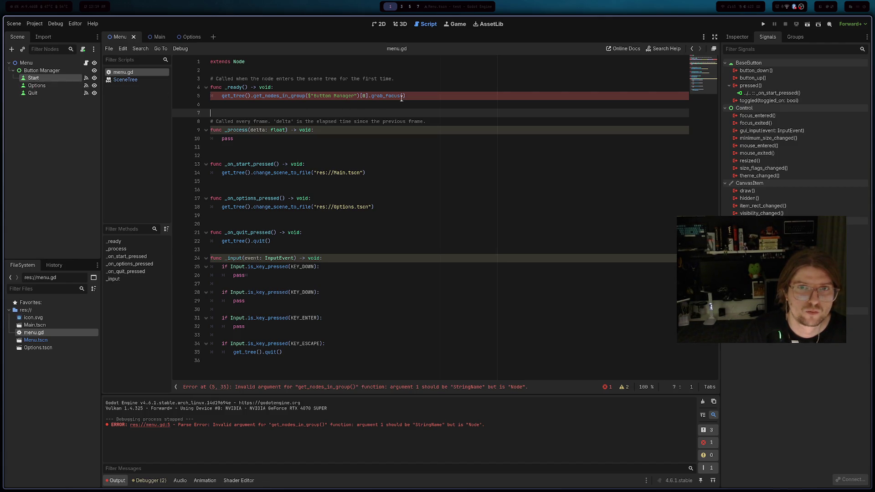
mouse_move(367, 95)
mouse_down()
mouse_move(211, 93)
mouse_move(420, 92)
mouse_up()
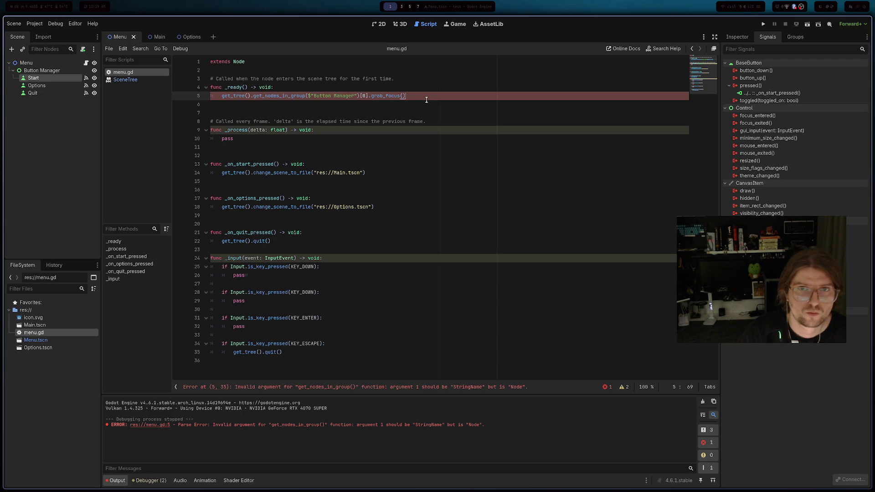
key(Delete)
key(Delete)
drag(242, 89, 244, 97)
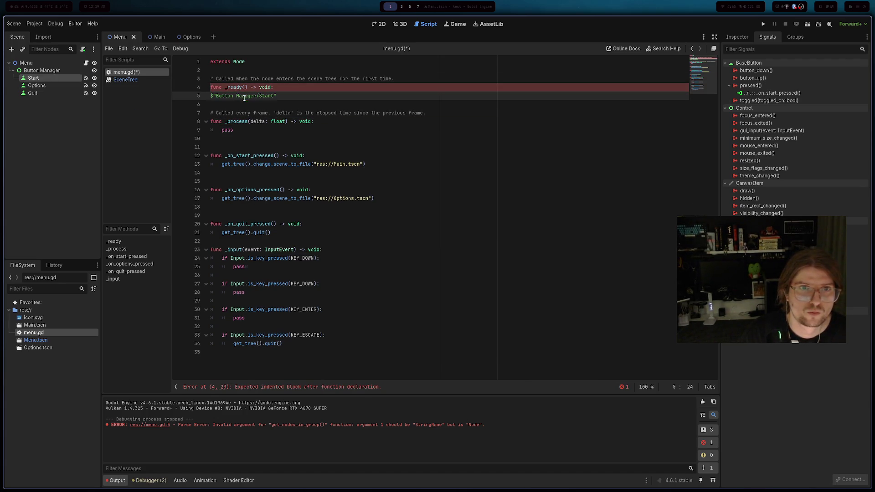
click(210, 96)
key(Tab)
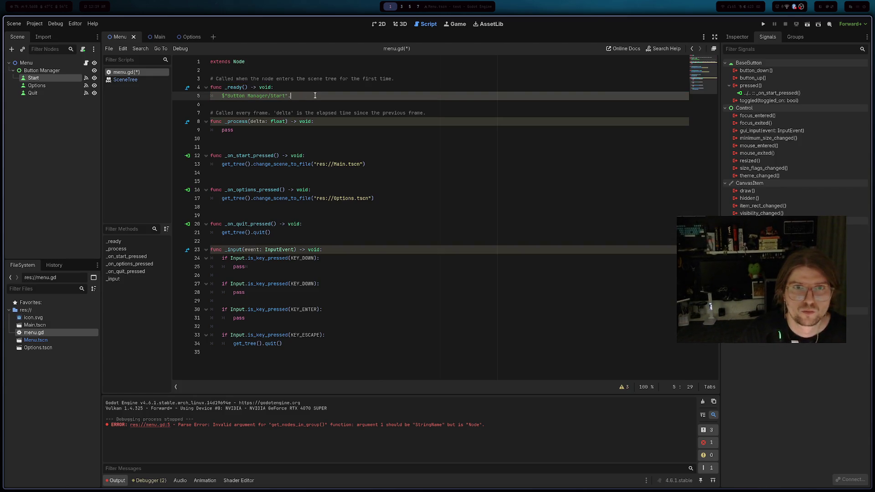
- Append .grab_focus() to the Start reference, save menu.gd, and run the project
text(grab_focus)
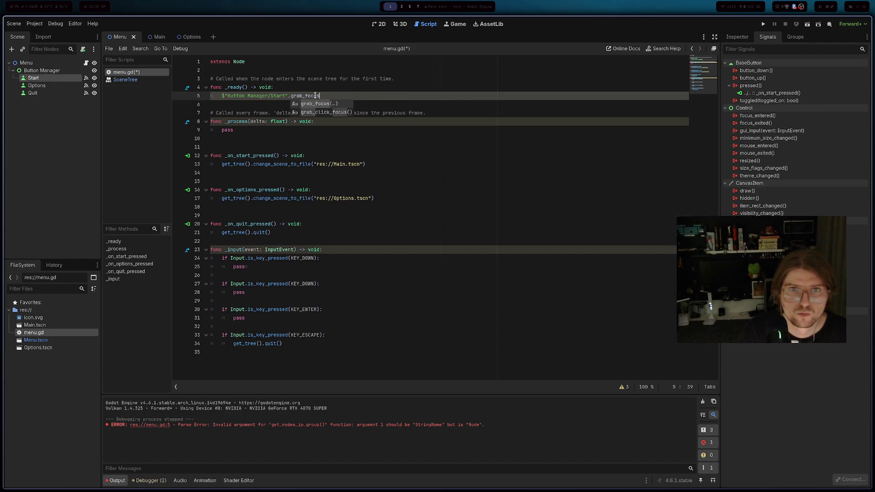
key(Return)
text())
key(ctrl+s)
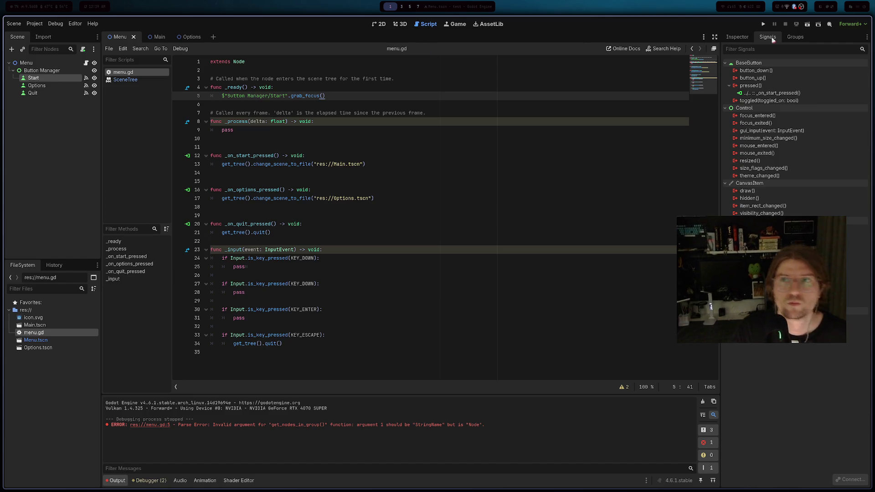
click(763, 28)
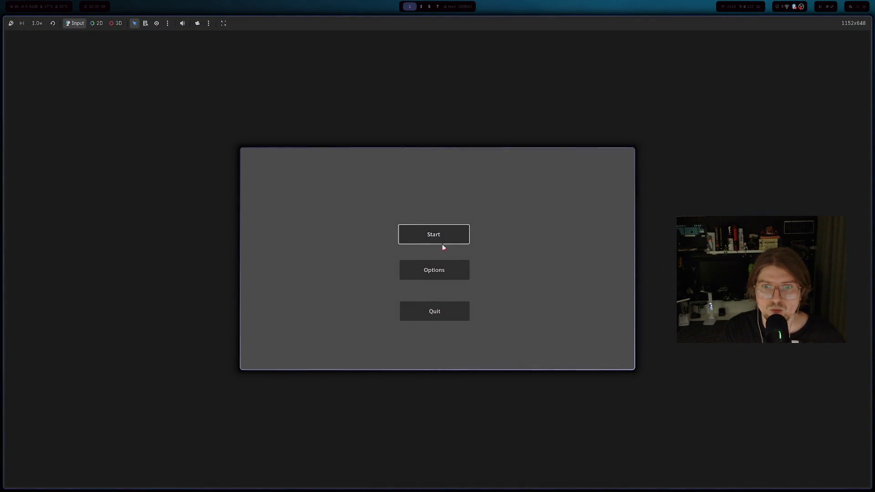
- Close the running game and return to the menu.gd code
key(Escape)
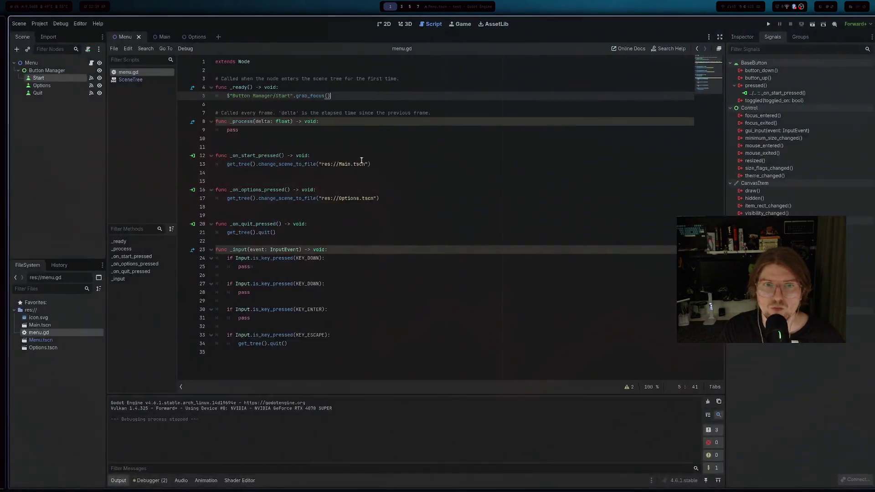
click(297, 121)
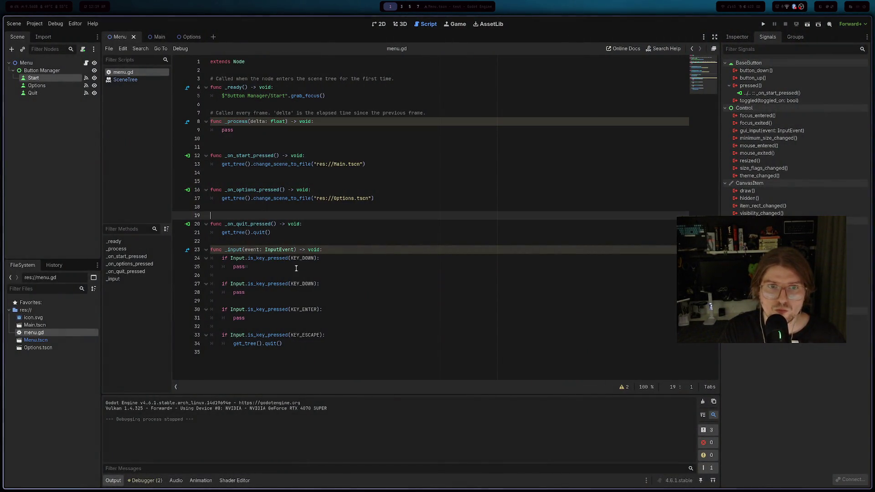
click(277, 240)
click(279, 284)
click(269, 233)
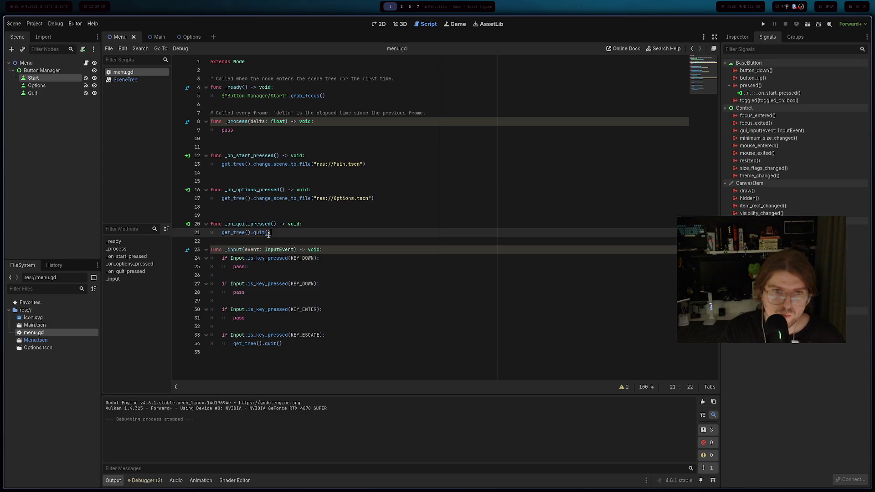
click(266, 190)
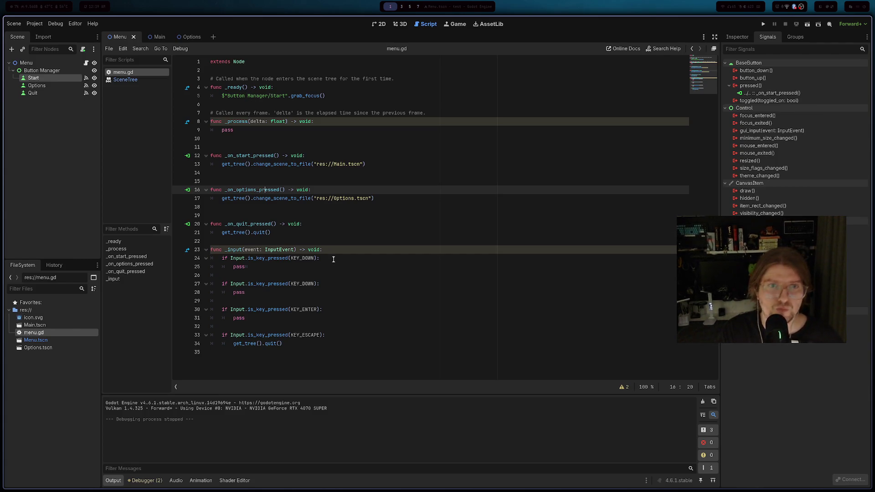
- Inspect the Button Manager node's signals, then switch to the browser
click(45, 71)
click(306, 265)
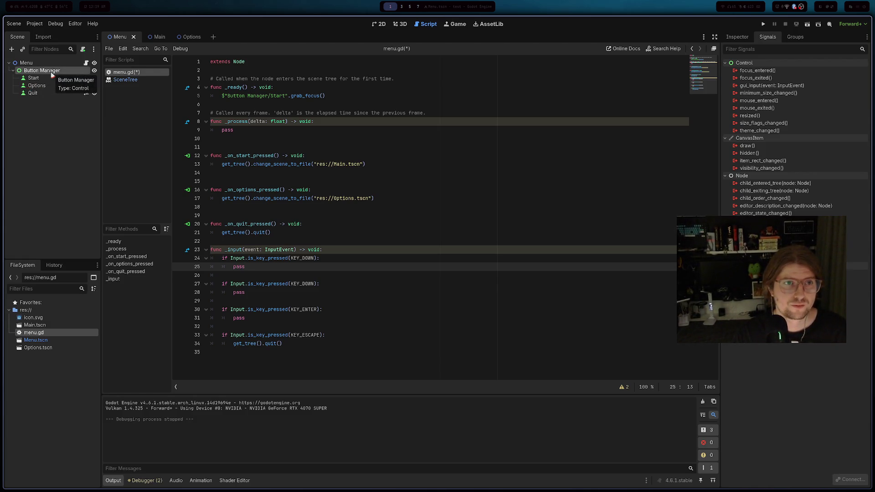
key(alt+Tab)
- Search Google for 'godot button control on keypress grab focus next'
click(114, 64)
text(d)
key(BackSpace)
text(godot button contro)
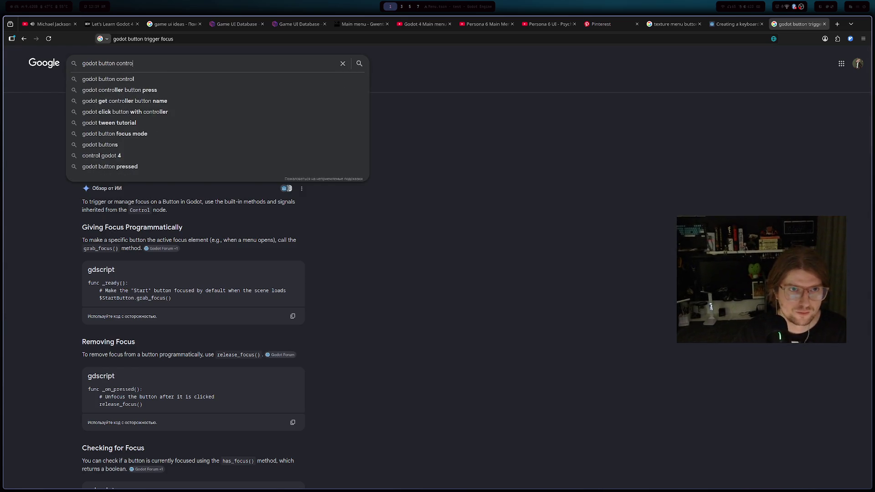
text(l on keypress dgrab focus da)
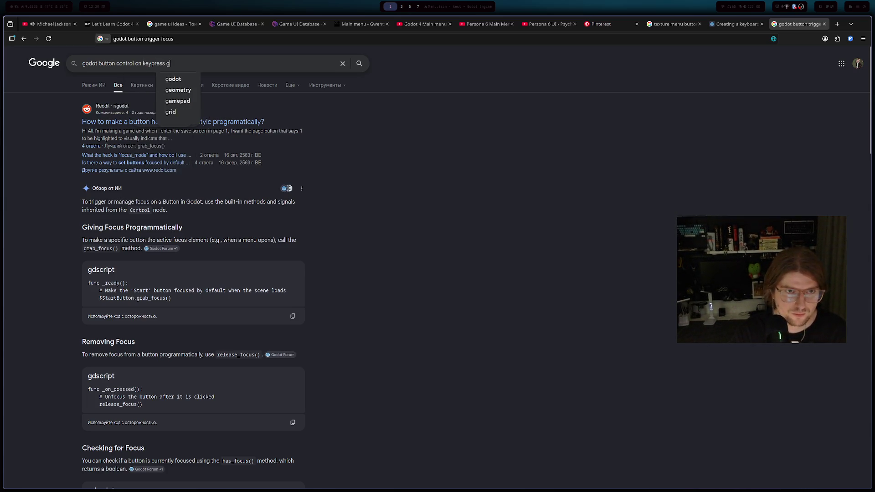
key(BackSpace)
key(BackSpace)
text(next)
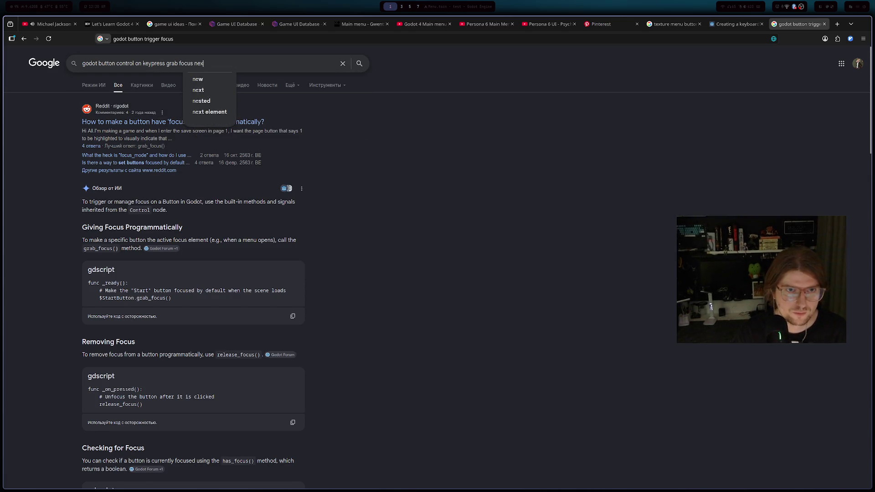
key(Return)
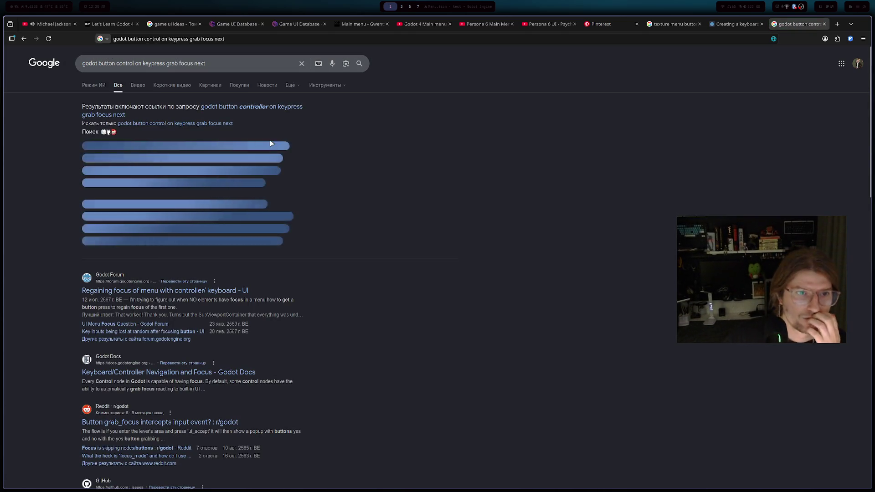
- Read find_next_valid_focus() in the expanded AI overview, then add a line under the KEY_DOWN check
click(165, 249)
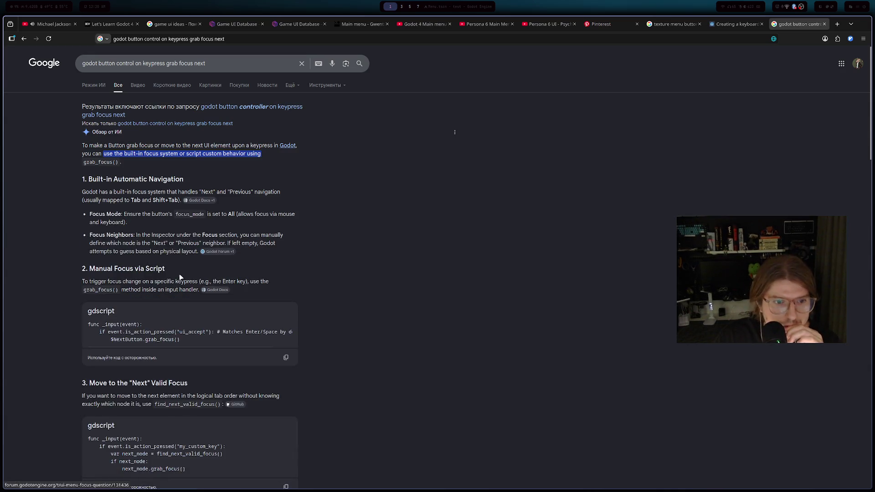
scroll(165, 251, down, 2)
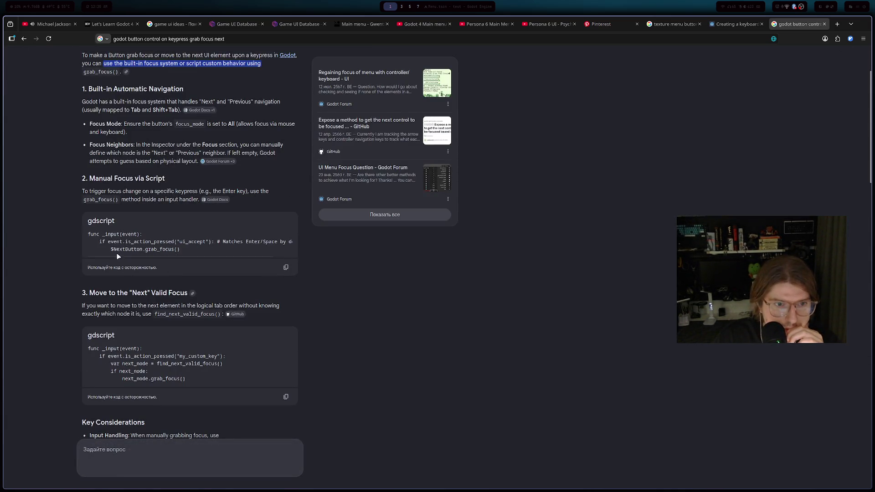
scroll(197, 314, down, 1)
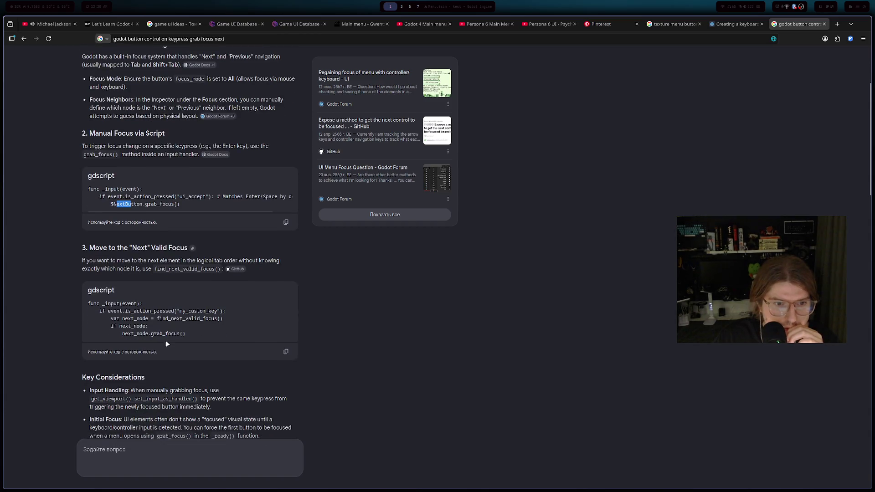
double_click(171, 320)
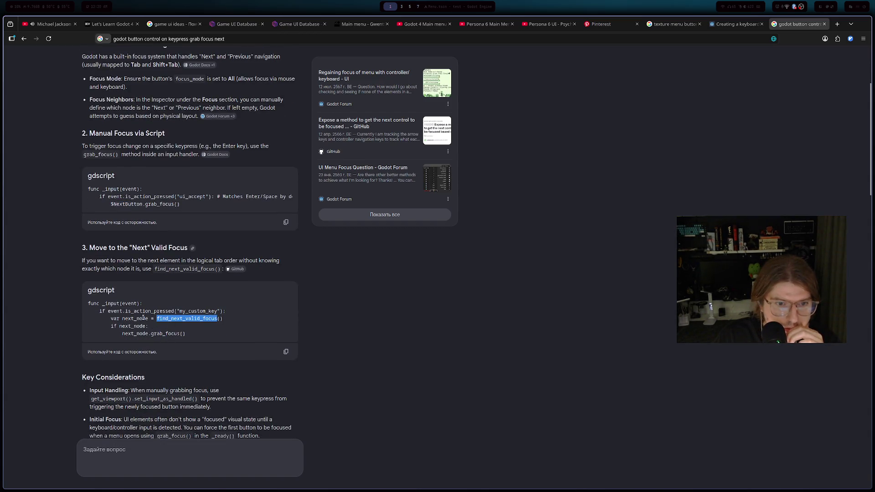
scroll(136, 289, down, 2)
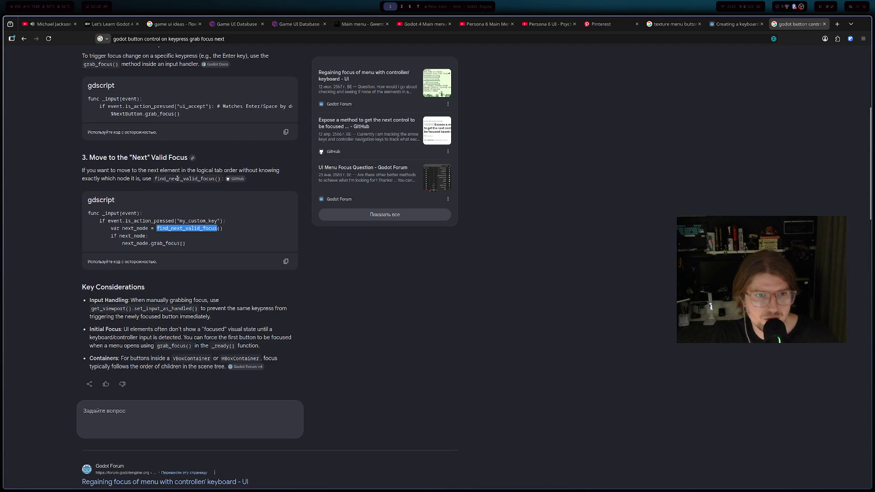
scroll(177, 178, down, 2)
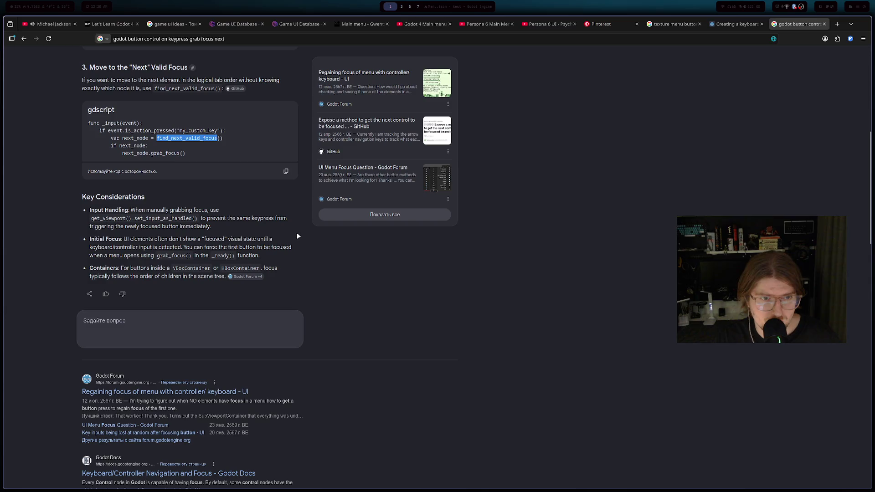
key(alt+Tab)
click(336, 258)
key(Return)
- Clear the stray find_next text and insert the $"Button Manager" reference on line 25
text(find)
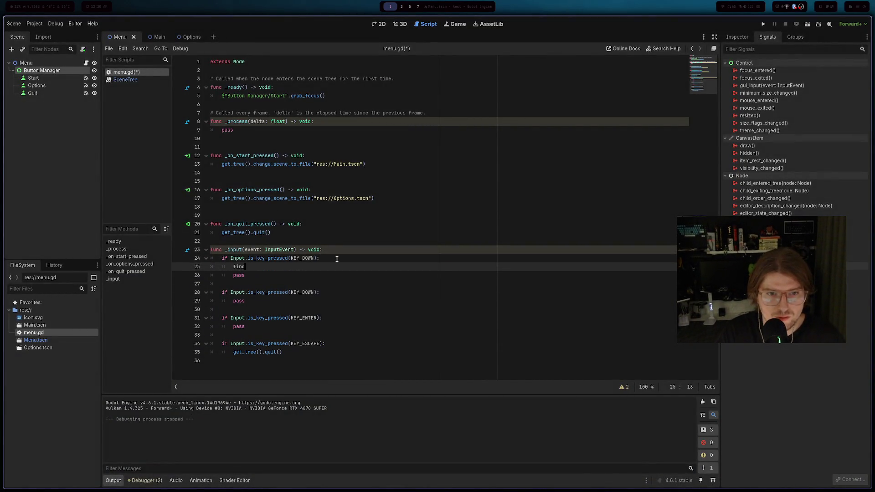
text(_next_valid)
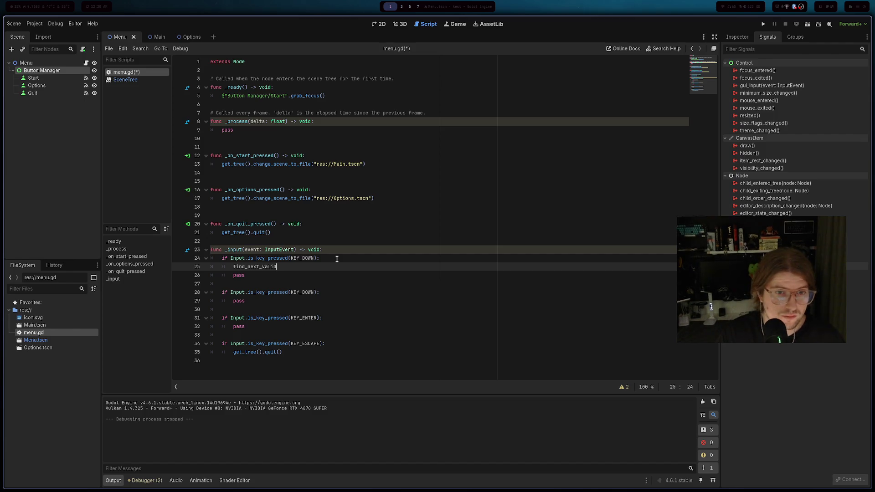
key(ctrl+BackSpace)
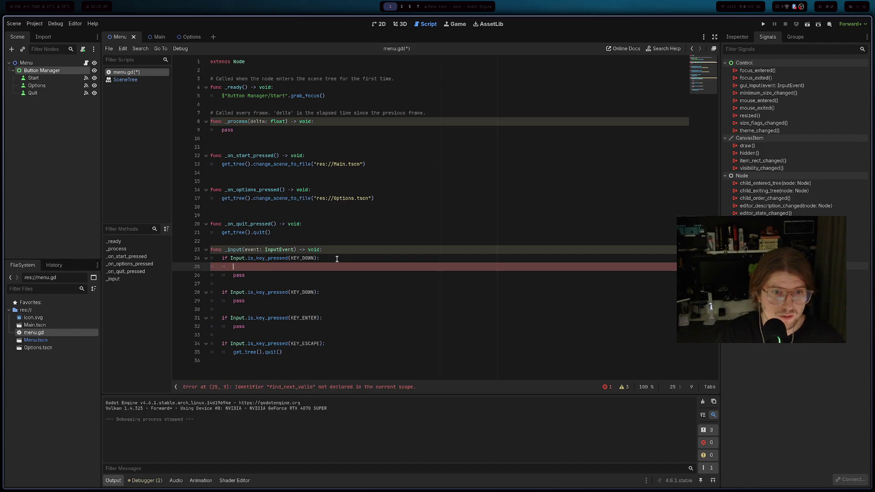
key(BackSpace)
key(BackSpace)
key(BackSpace)
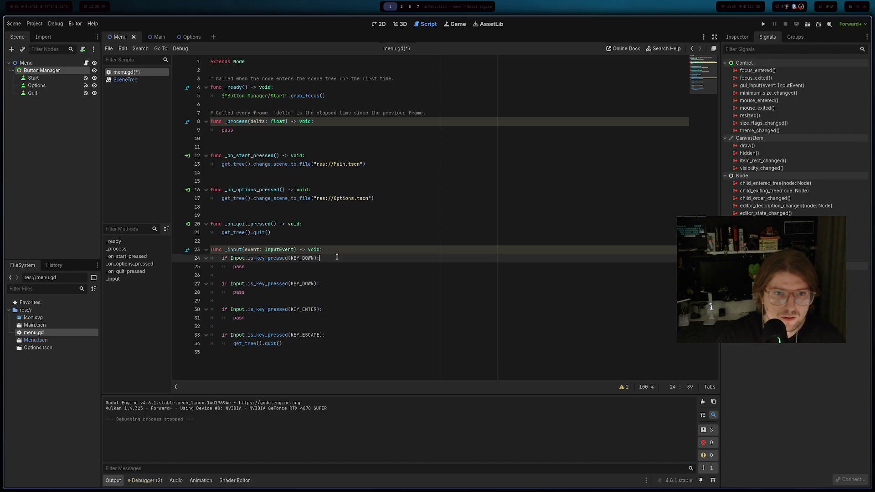
mouse_move(42, 70)
mouse_down()
mouse_move(241, 196)
mouse_move(267, 257)
mouse_move(336, 267)
mouse_up()
key(BackSpace)
key(BackSpace)
key(BackSpace)
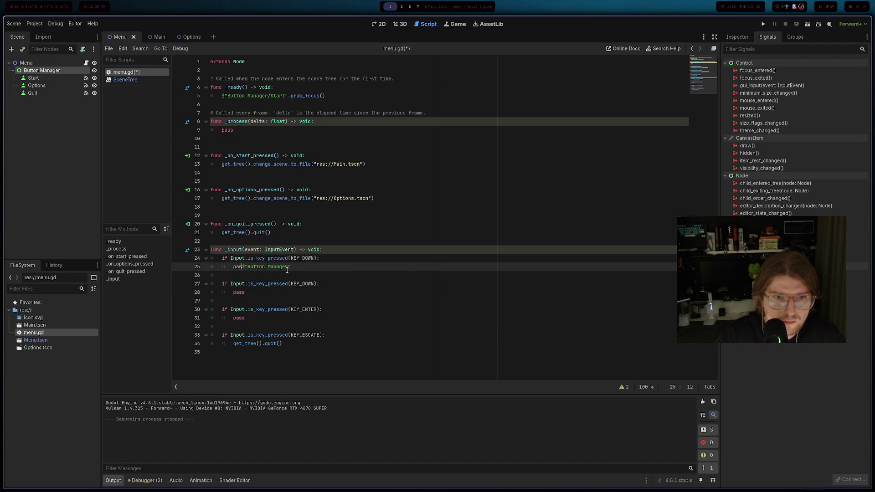
- Complete line 25 as var elem = $"Button Manager".find_next_valid_focus()
click(314, 269)
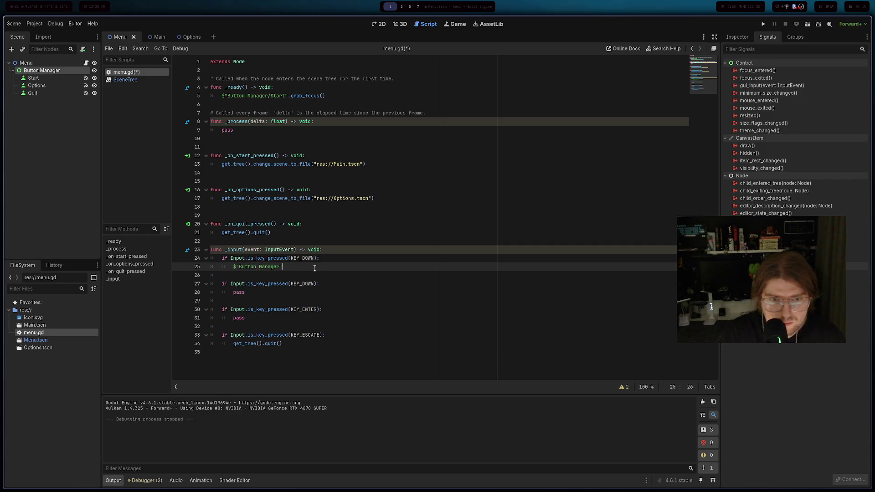
text(.find)
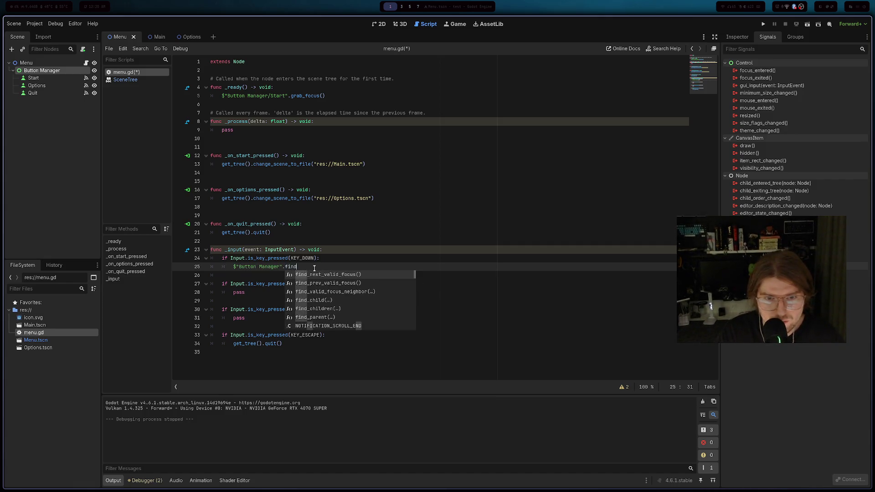
key(Return)
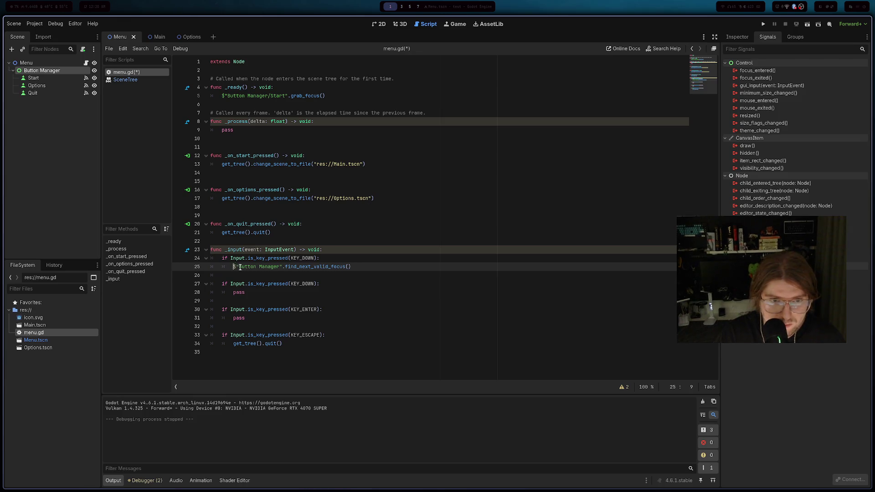
text(var elem)
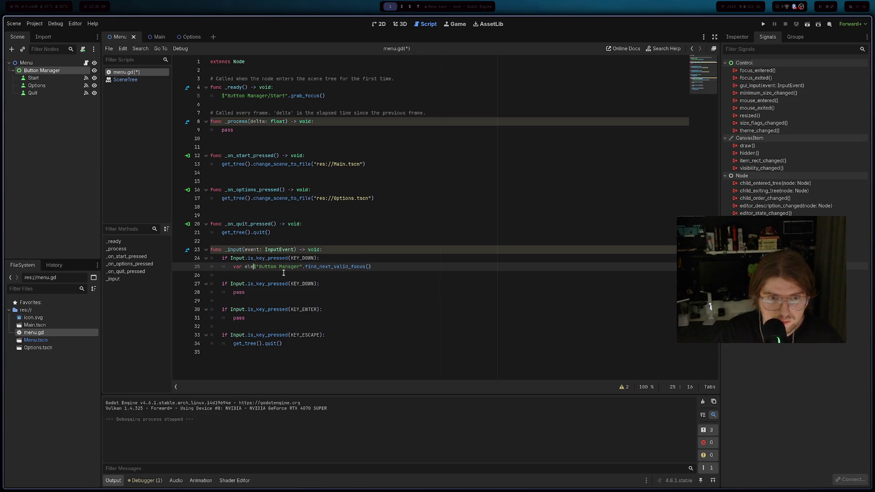
text( =)
key(End)
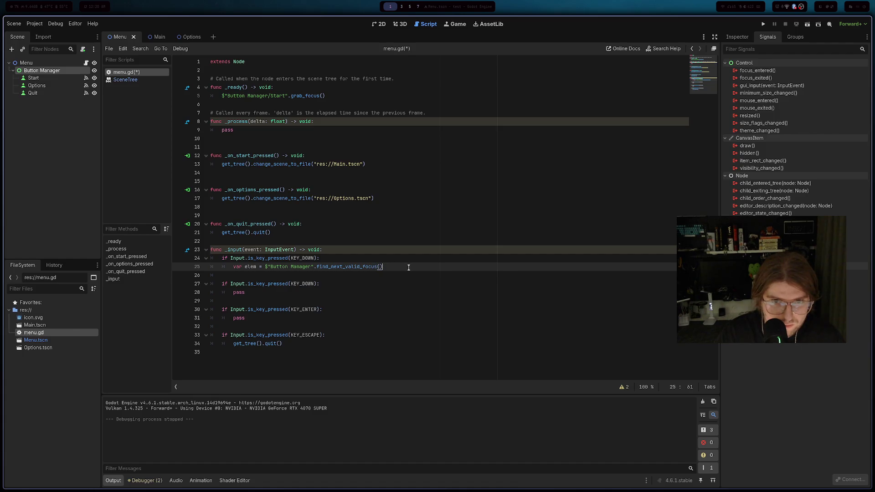
click(411, 268)
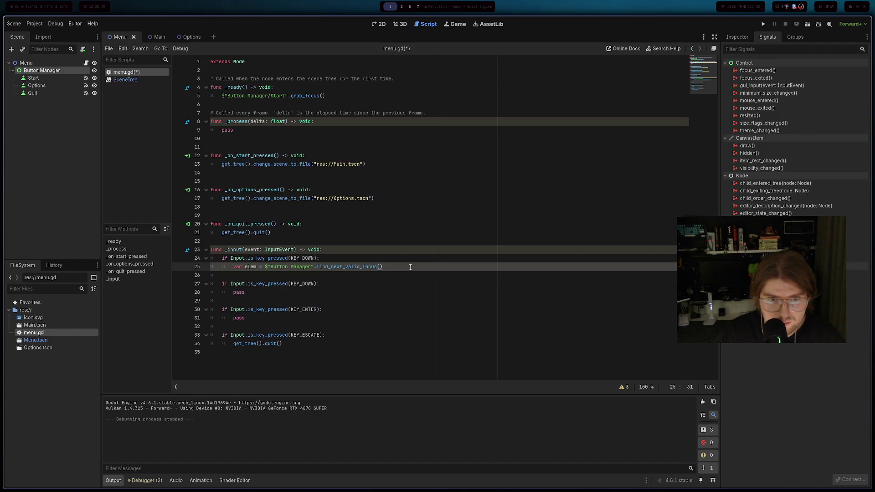
key(alt+Tab)
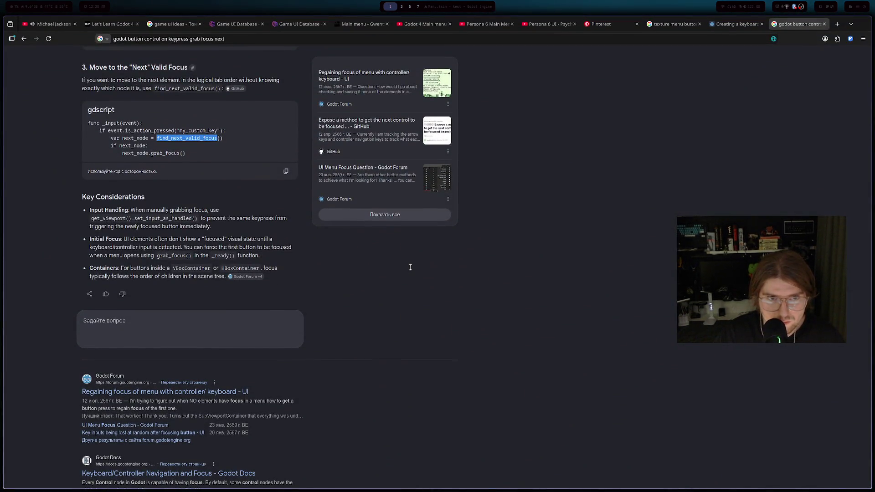
- Add 'if elem:' with an indented elem.grab_focus() under the find_next_valid_focus line, save menu.gd, and run the game
key(alt+Tab)
key(alt+Tab)
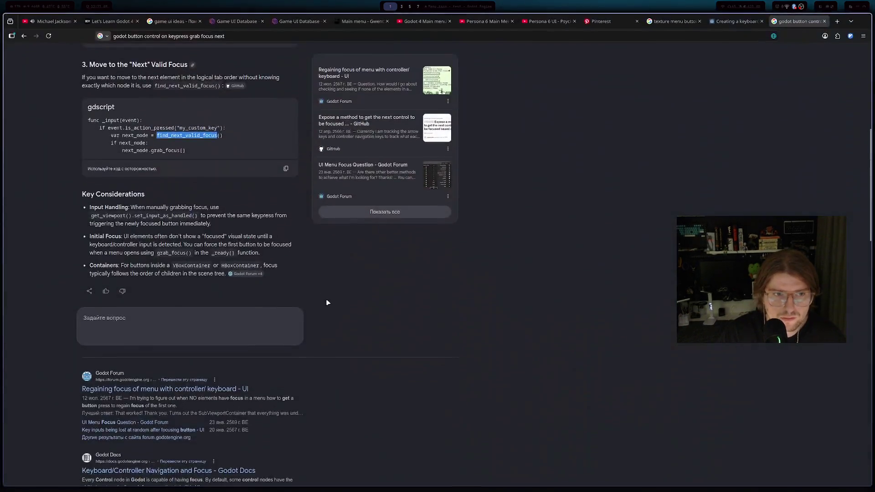
key(alt+Tab)
key(Return)
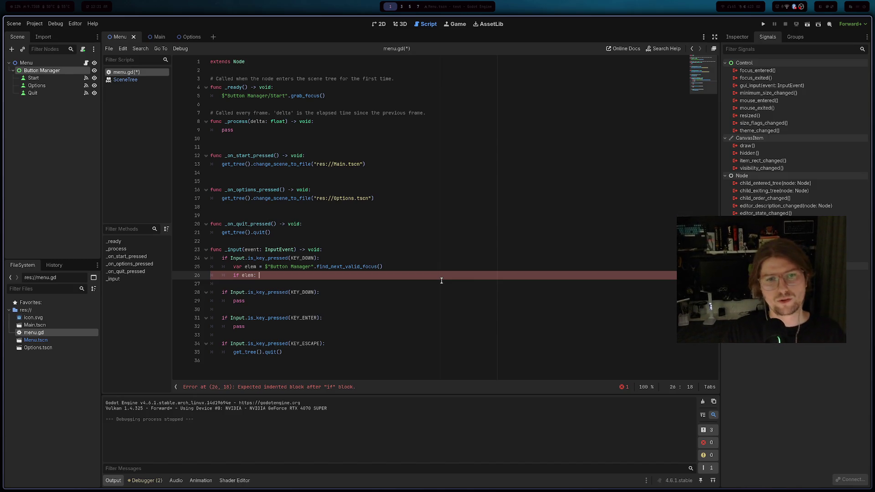
key(Return)
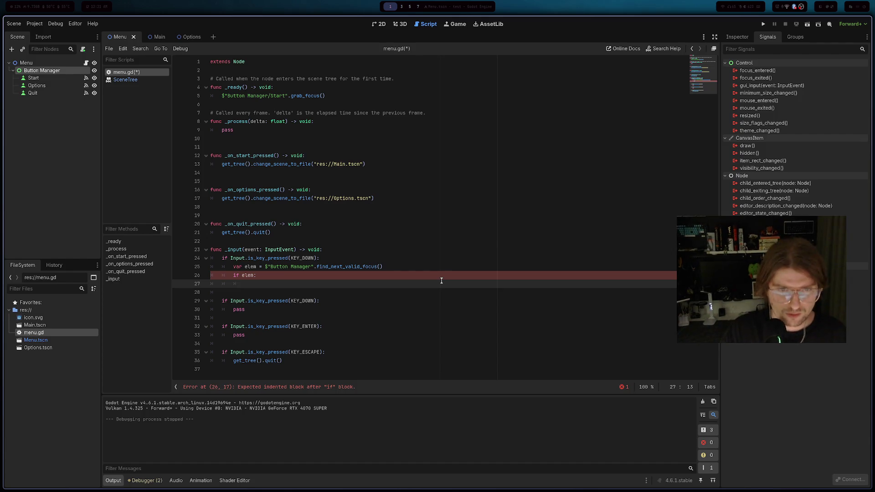
text(dsa)
key(BackSpace)
key(BackSpace)
key(BackSpace)
text(ekle)
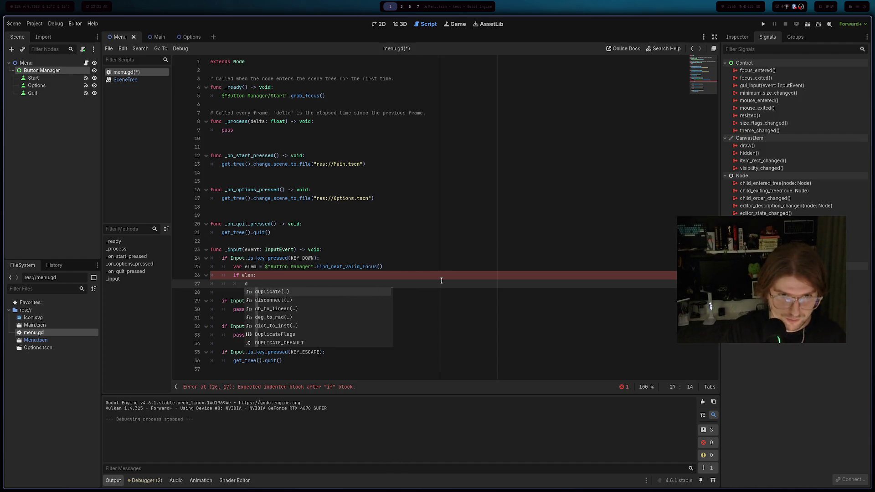
key(BackSpace)
key(BackSpace)
key(BackSpace)
text(lem.grab_focus()
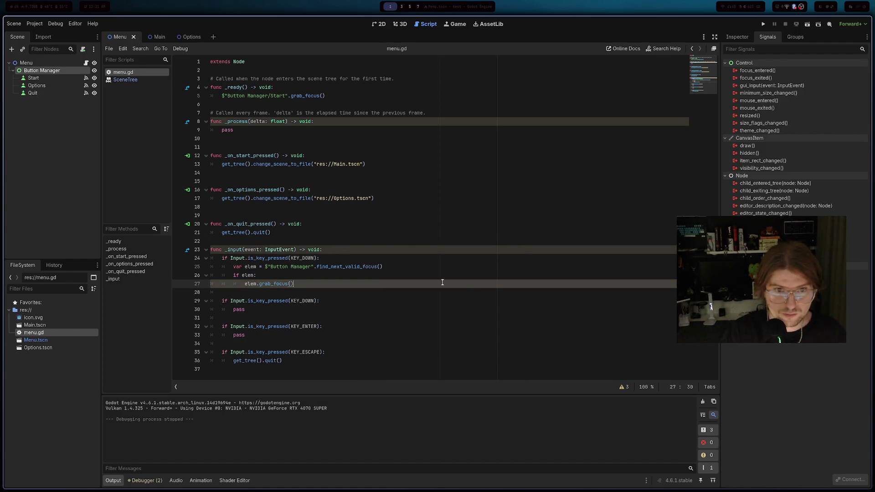
key(ctrl+s)
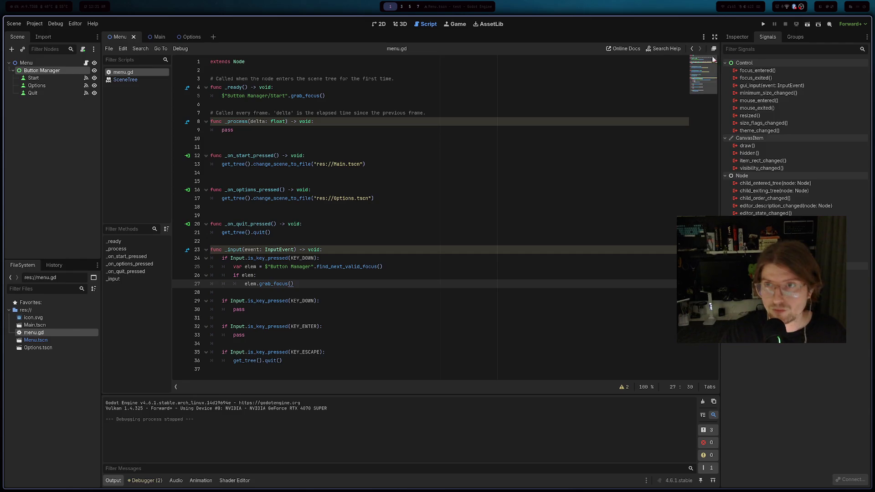
click(764, 24)
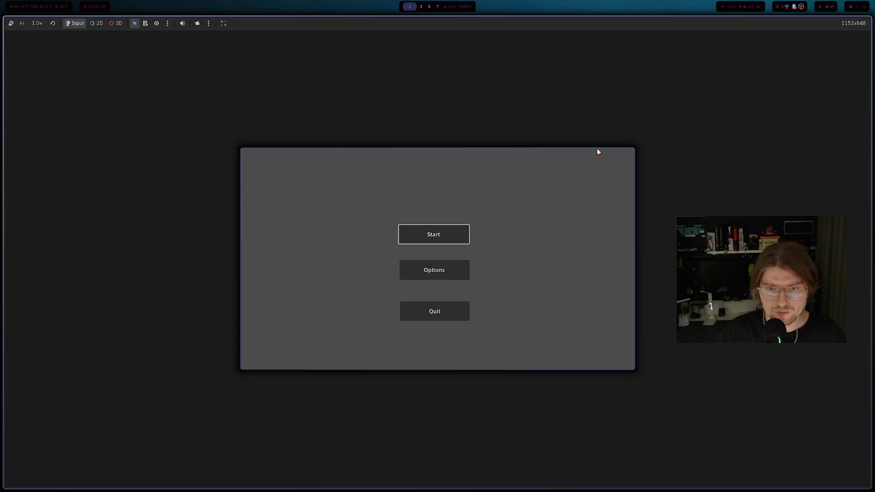
- Test focus moving from Start to Options, close the game, review lines 24–25, and relaunch it
key(Down)
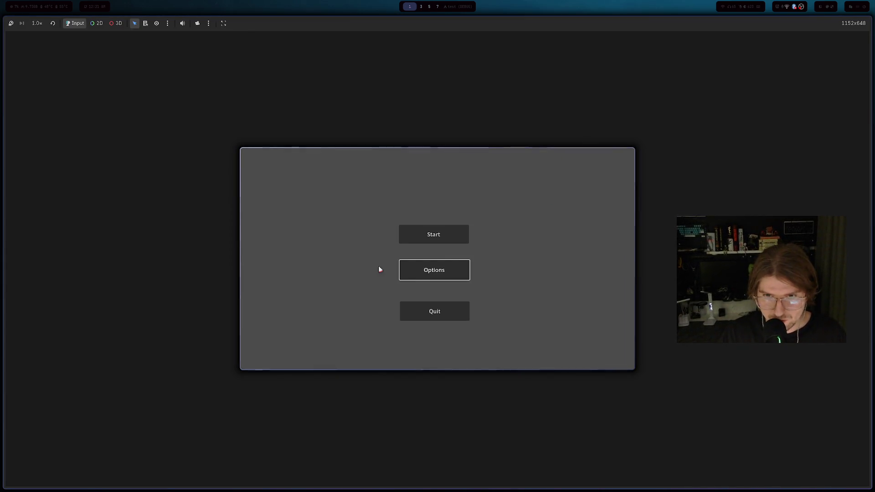
key(Escape)
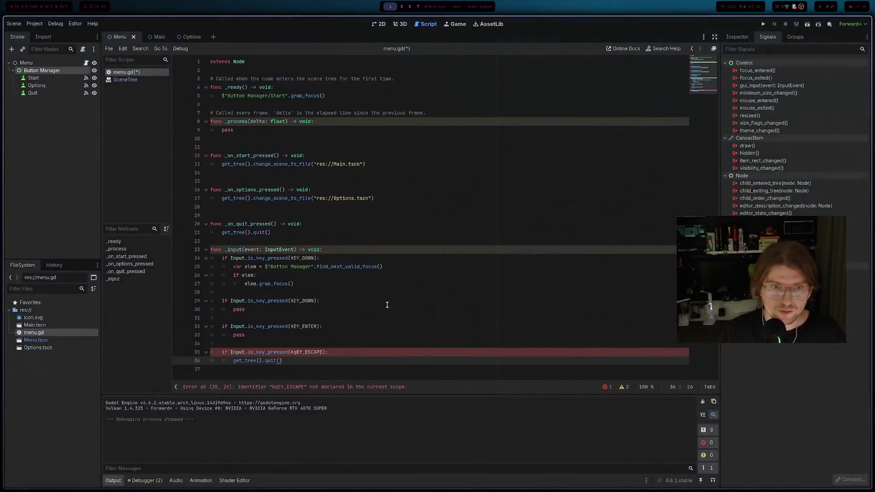
click(307, 258)
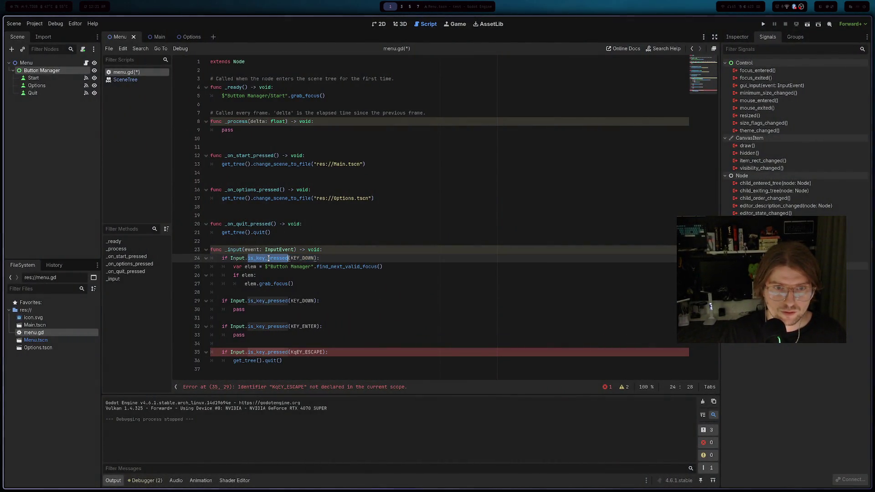
click(263, 277)
double_click(347, 266)
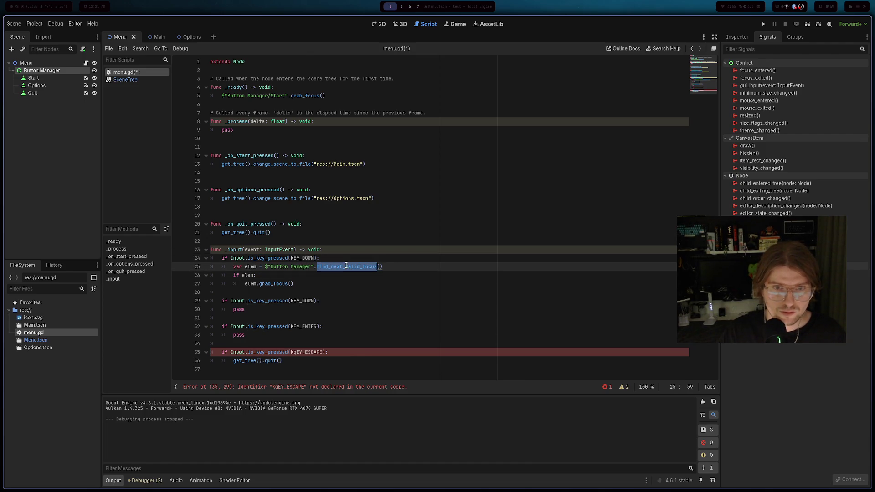
key(F5)
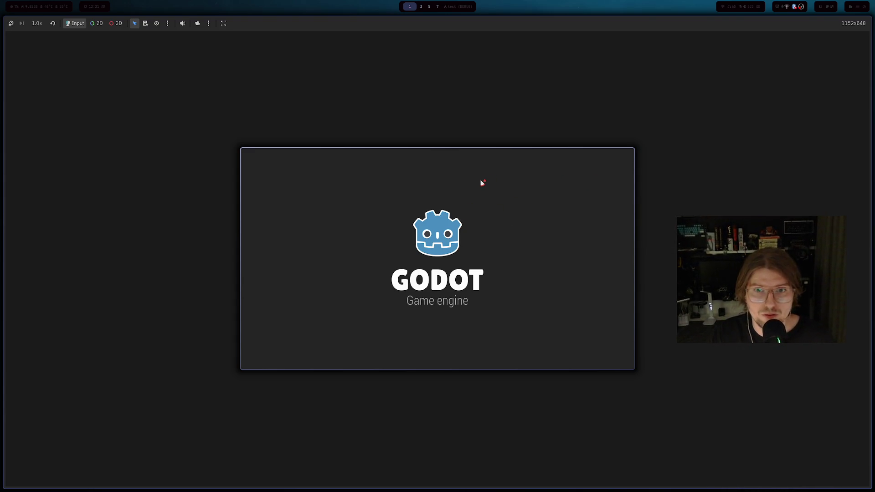
- Check the browser and dashboard workspaces, then relaunch and close the game a few times
key(super+s)
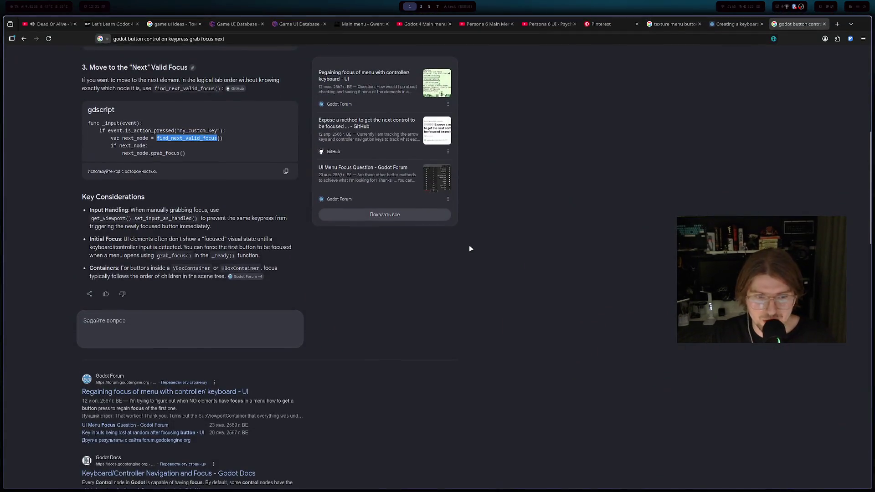
key(super+5)
key(super+s)
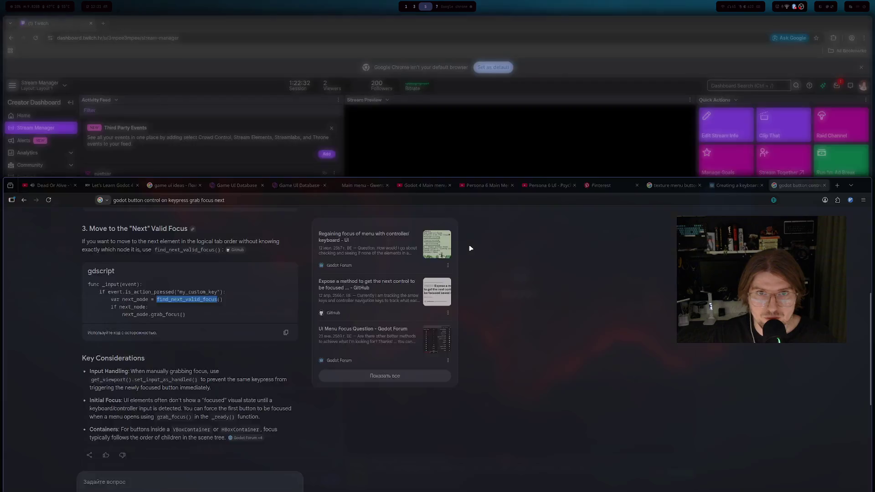
key(super+1)
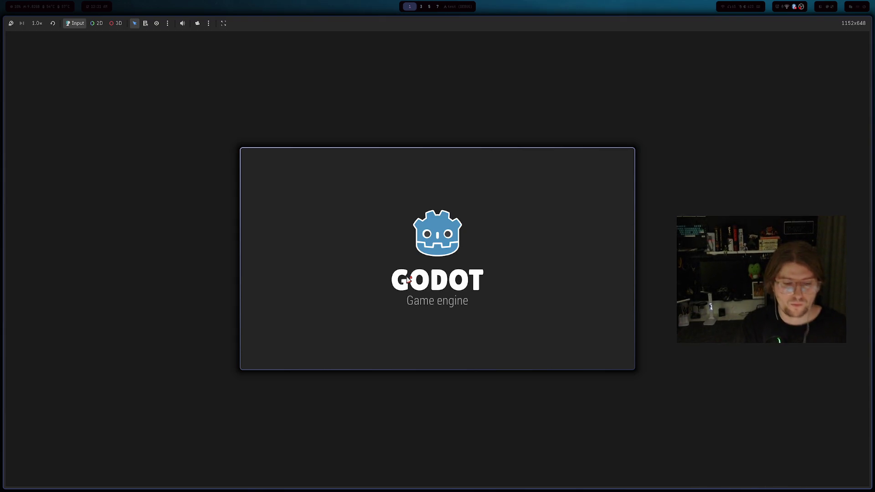
key(Escape)
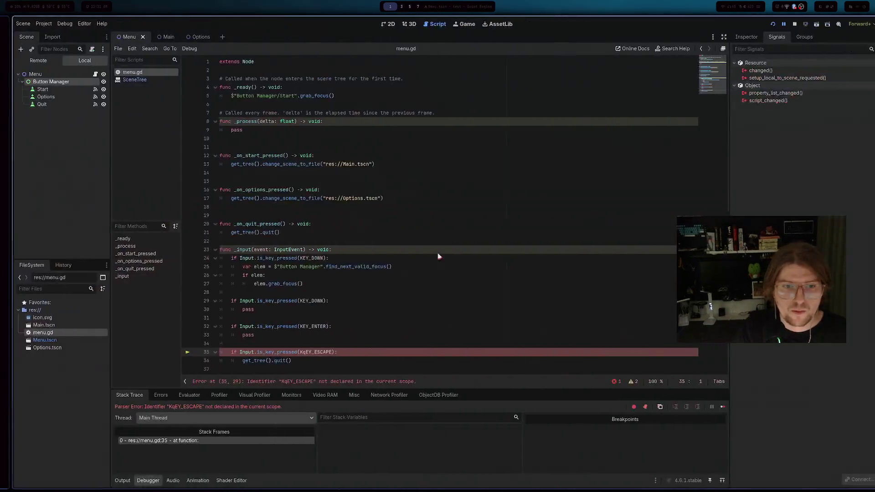
key(F5)
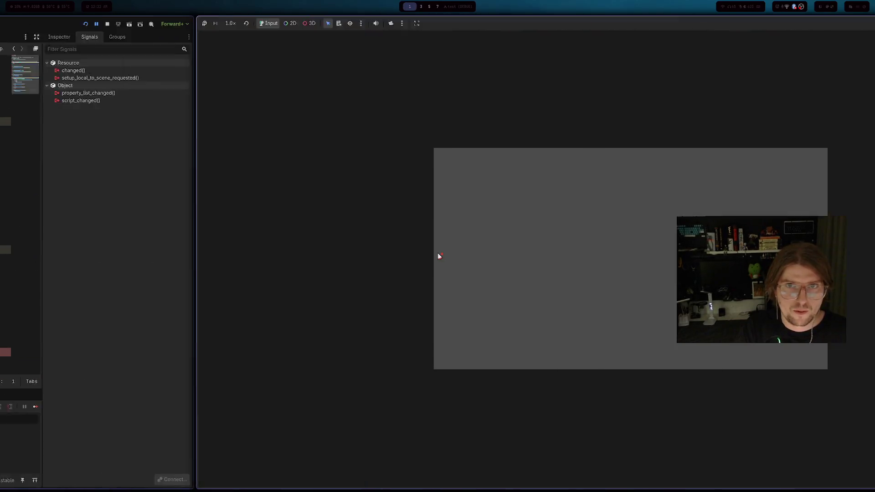
key(Escape)
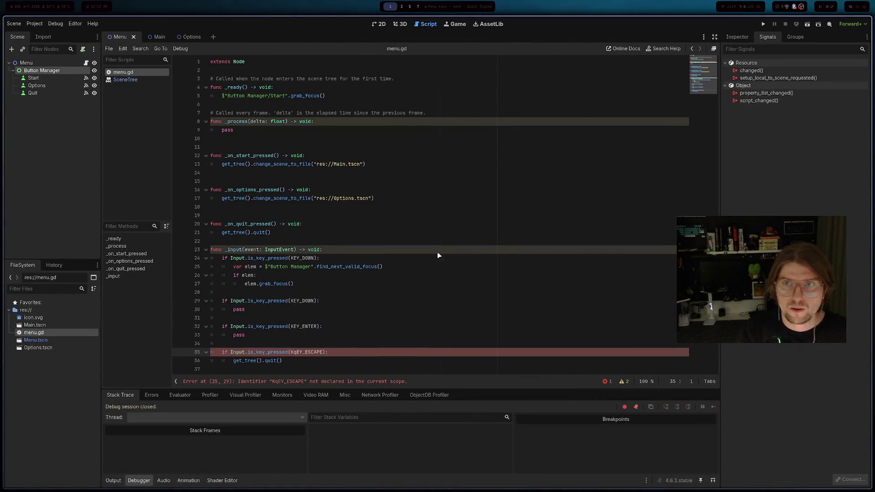
key(F5)
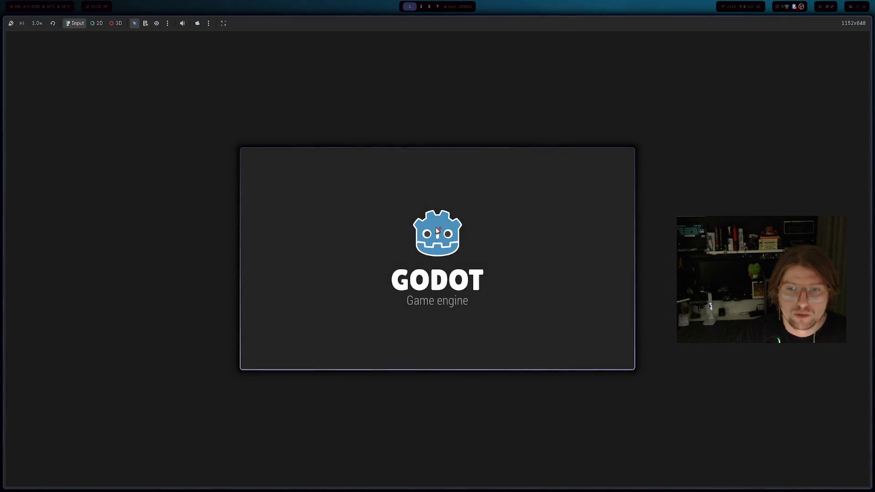
key(Escape)
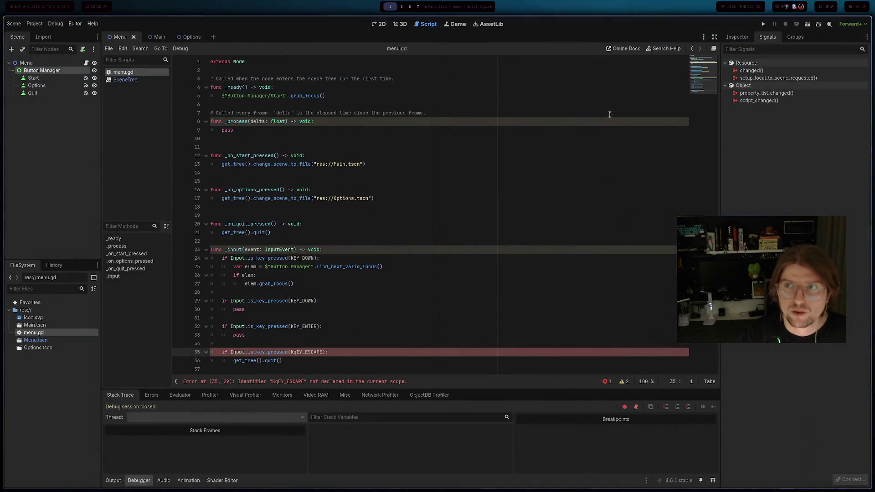
- Delete the stray 'q' from KqEY_ESCAPE on line 35 and run the project again
click(429, 215)
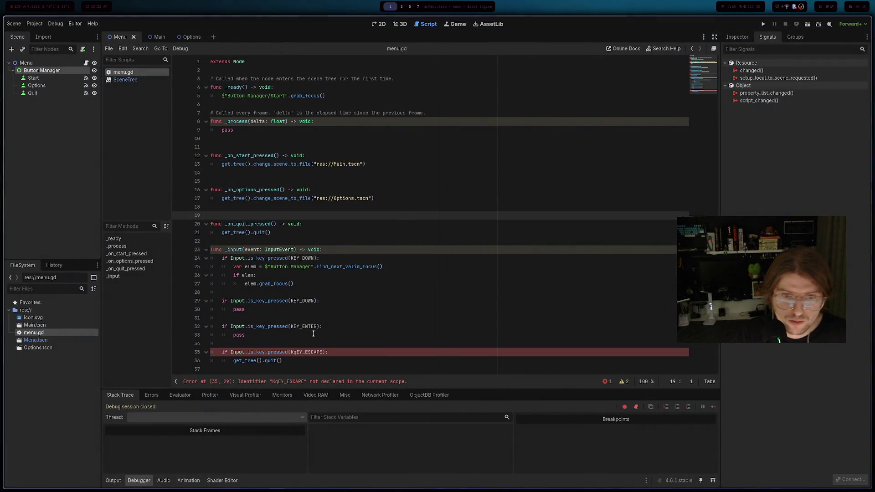
click(296, 352)
key(BackSpace)
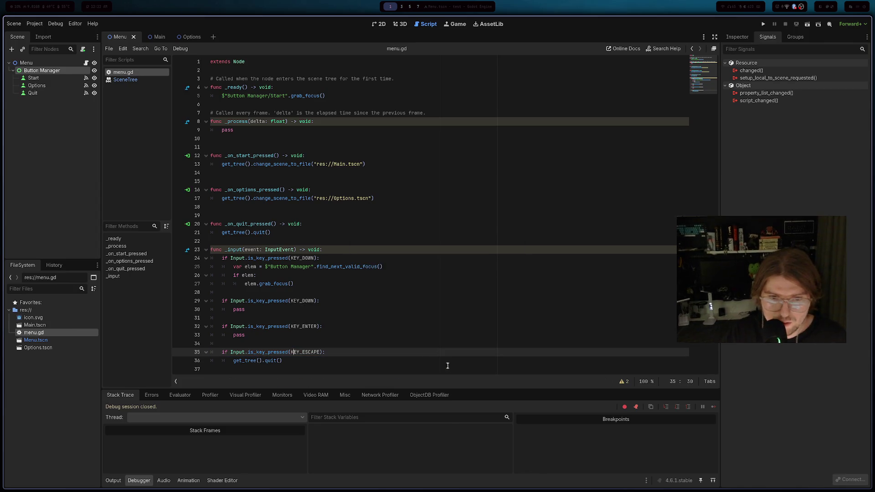
key(Escape)
click(763, 24)
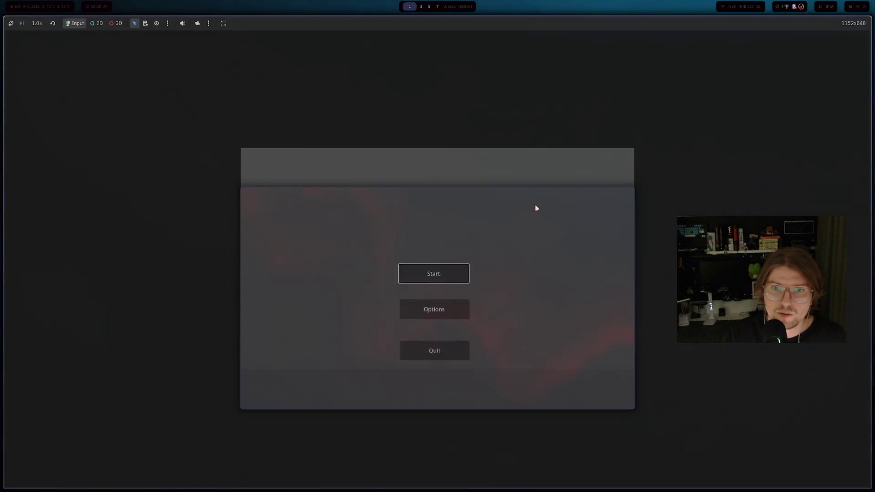
- Test Up/Down focus navigation between Start and Options, then close the game
key(Down)
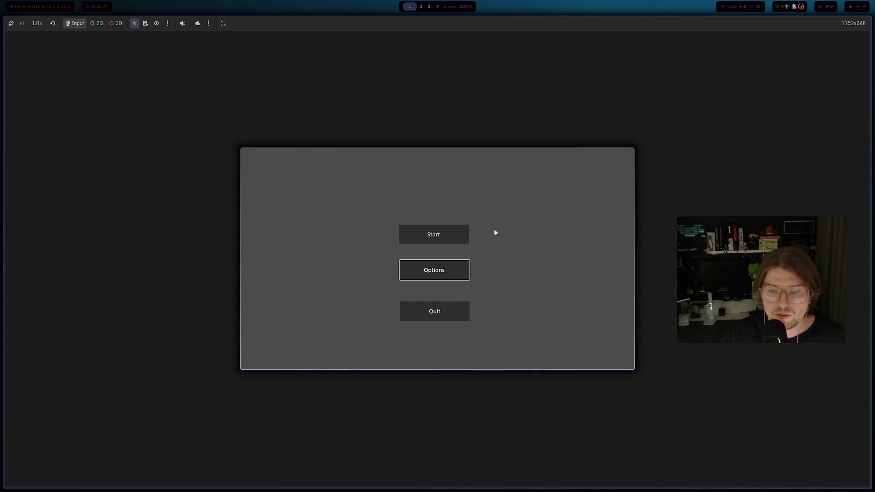
key(Up)
key(Down)
key(Up)
key(Down)
key(Up)
key(Down)
key(Up)
key(Down)
key(Up)
key(Escape)
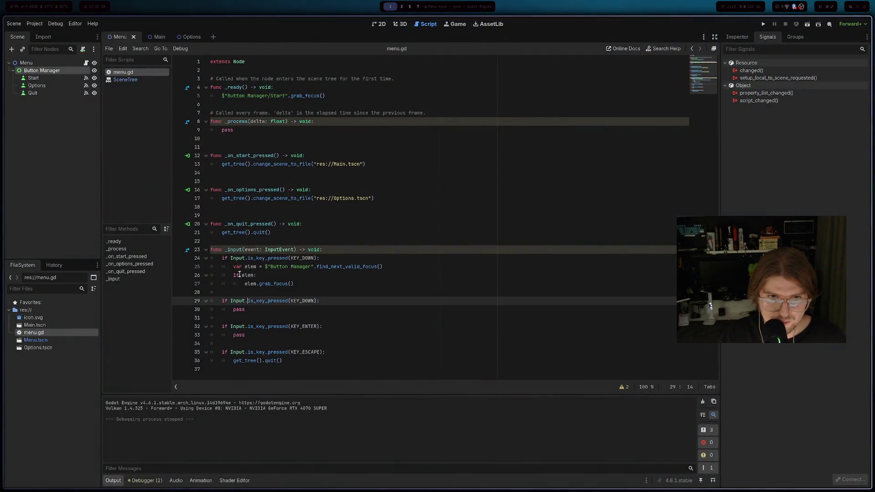
- Select the key-navigation code on lines 24–33 in _input, comment it out, and rerun the project
key(Up)
key(Up)
key(Up)
mouse_move(291, 338)
mouse_down()
mouse_move(219, 290)
mouse_move(215, 262)
mouse_up()
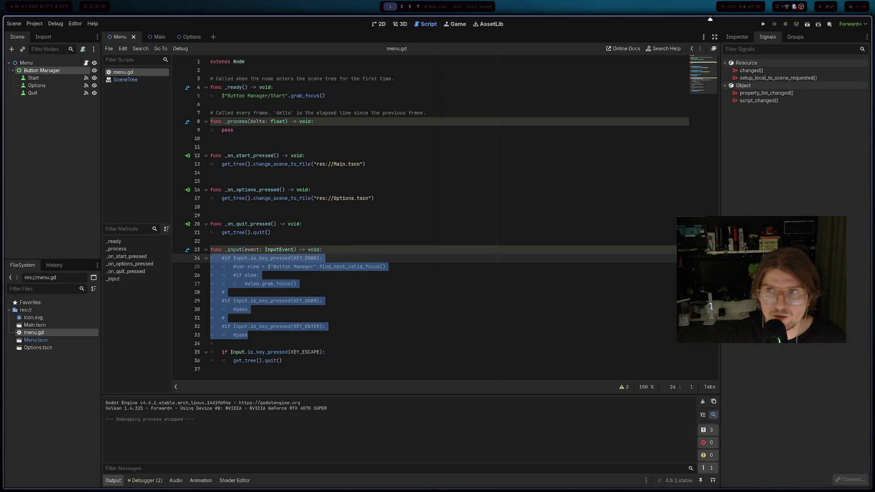
click(758, 22)
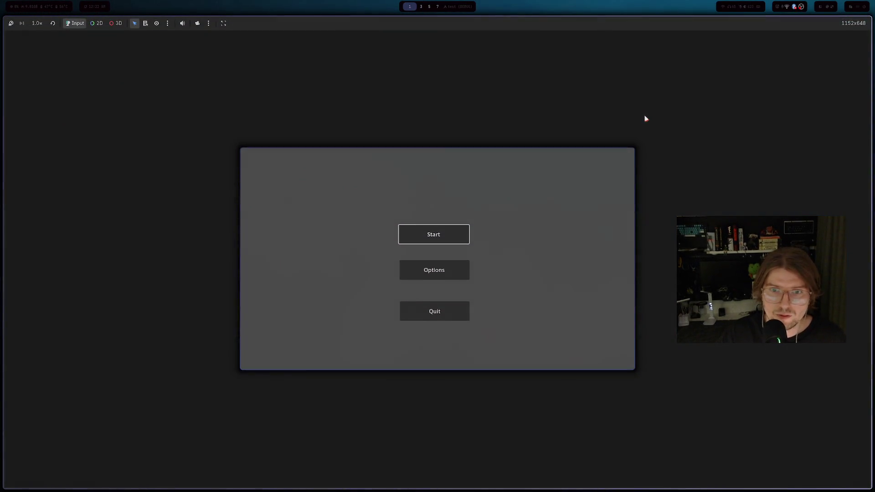
- Move focus up and down the menu buttons, press Enter on Start to load the blank main scene, then close the game
key(Up)
key(Down)
key(Up)
key(Down)
key(Up)
key(Up)
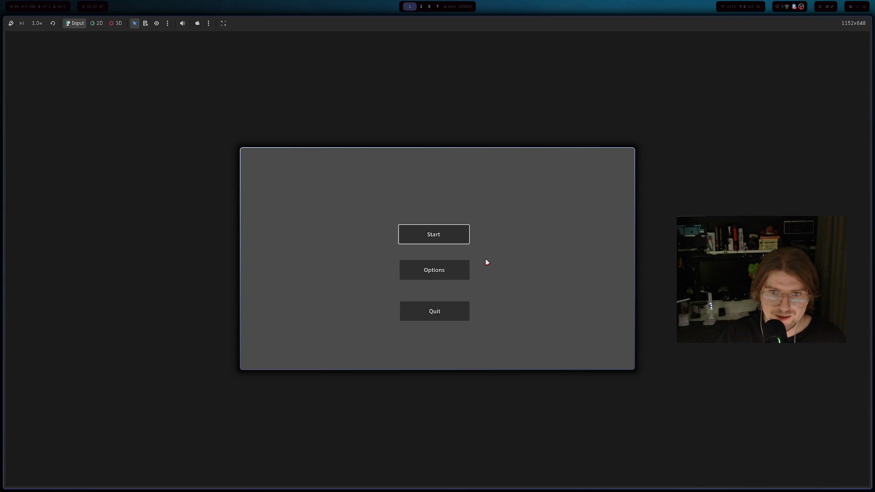
key(Return)
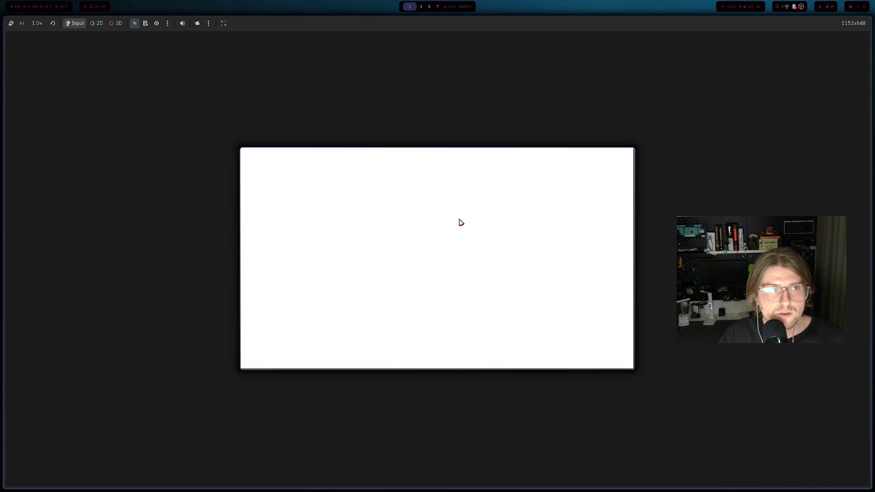
key(Escape)
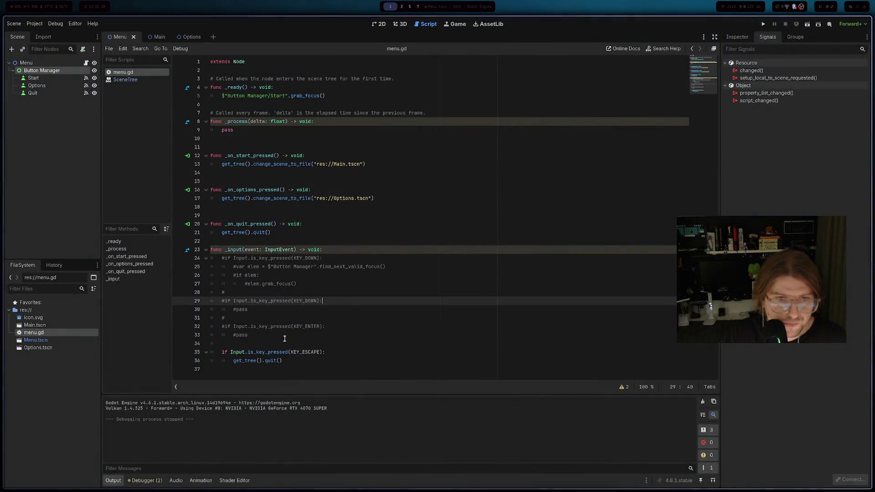
- Comment out the KEY_ESCAPE quit code on lines 35–36 and save menu.gd
drag(283, 361, 200, 350)
mouse_move(283, 361)
mouse_down()
mouse_move(215, 352)
mouse_move(223, 344)
mouse_up()
shift+click(231, 352)
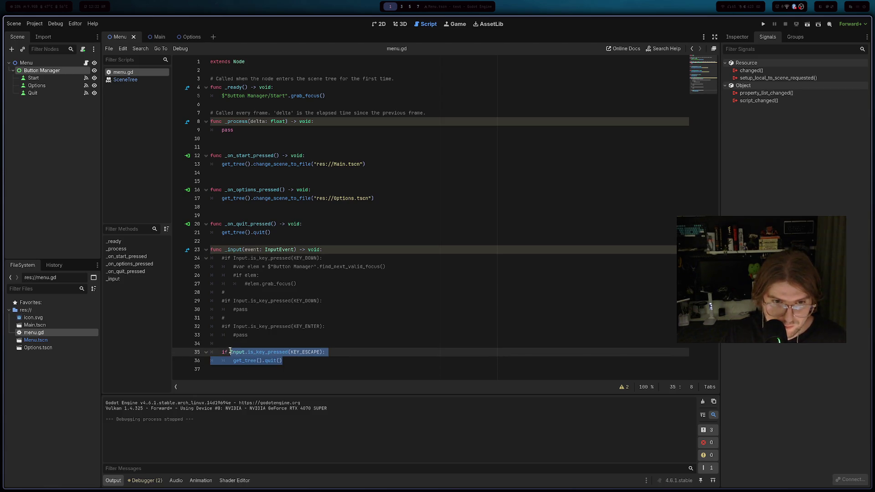
key(ctrl+k)
key(ctrl+s)
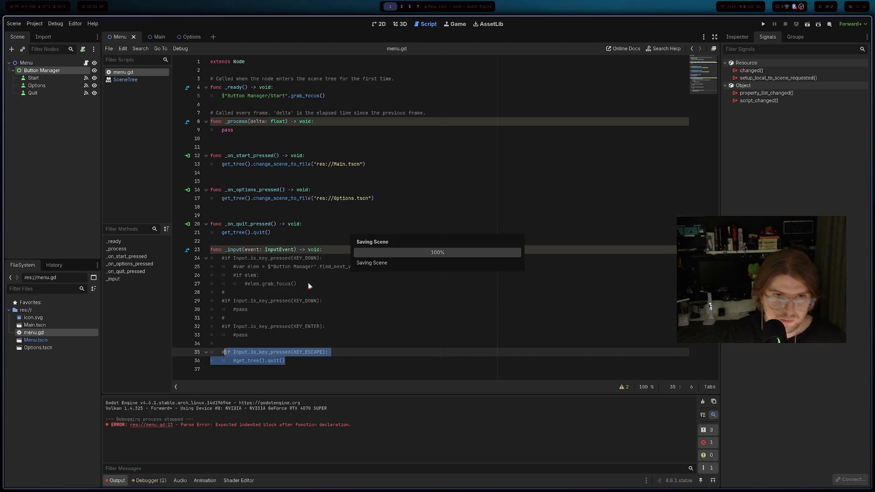
- Add a 'pass' line under func _input, then switch to the browser's YouTube music tab
click(280, 352)
click(341, 249)
key(Return)
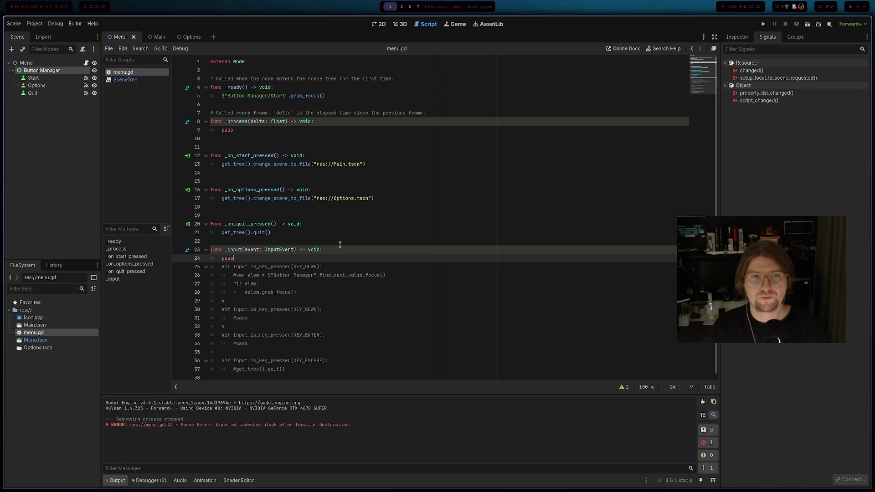
key(alt+Tab)
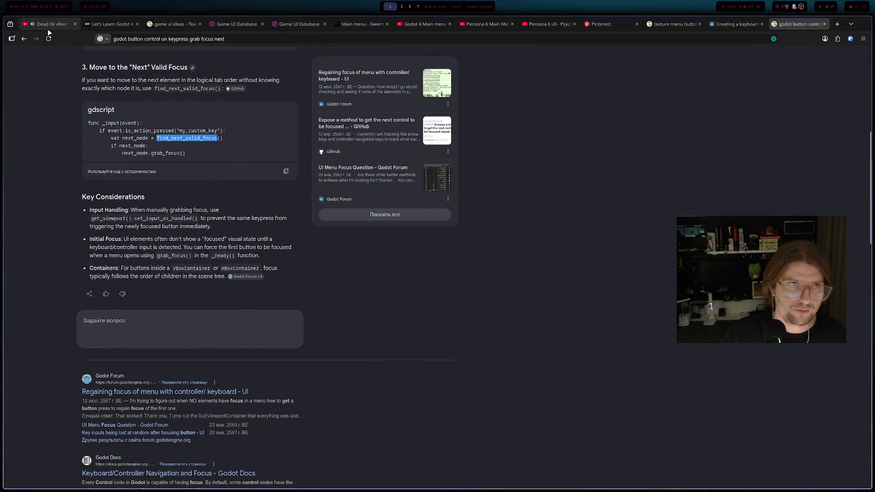
click(48, 24)
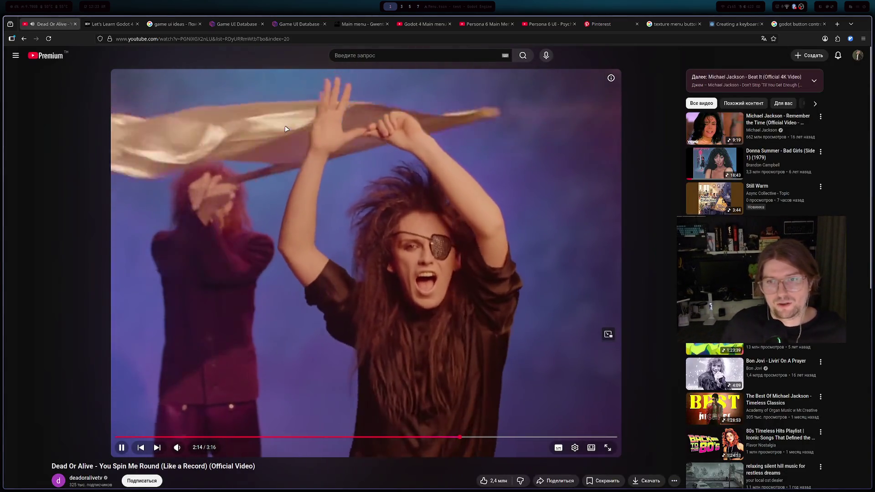
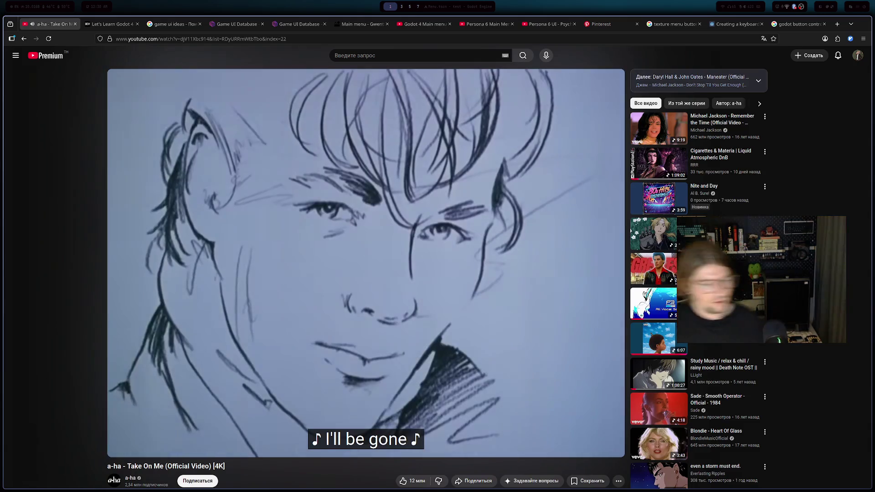
- Cycle through the workspaces and return to the a-ha music video in the browser
key(super+s)
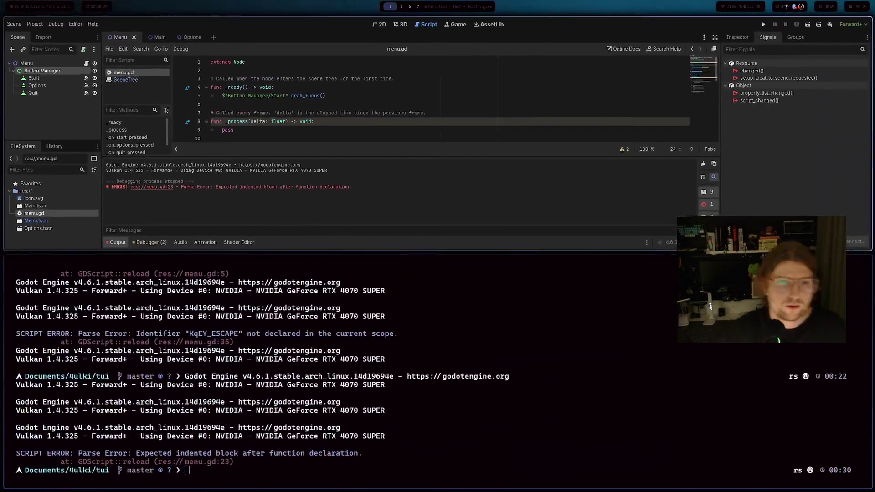
key(super+3)
key(super+7)
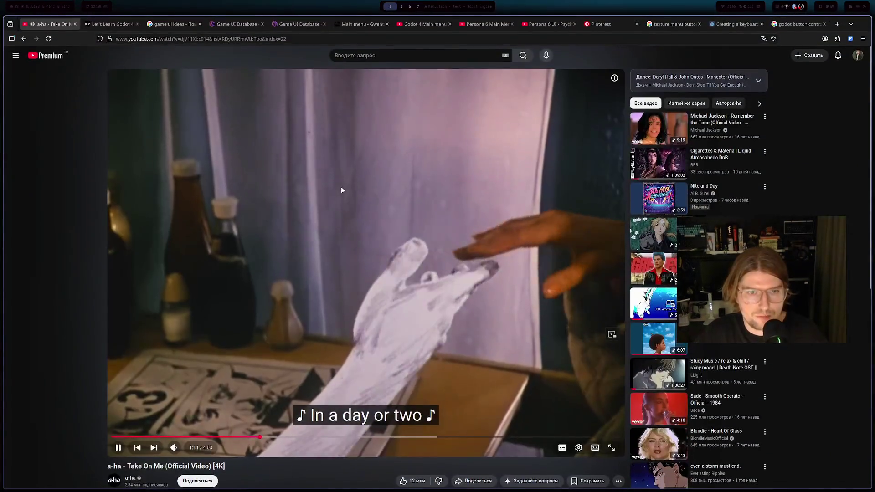
key(super+5)
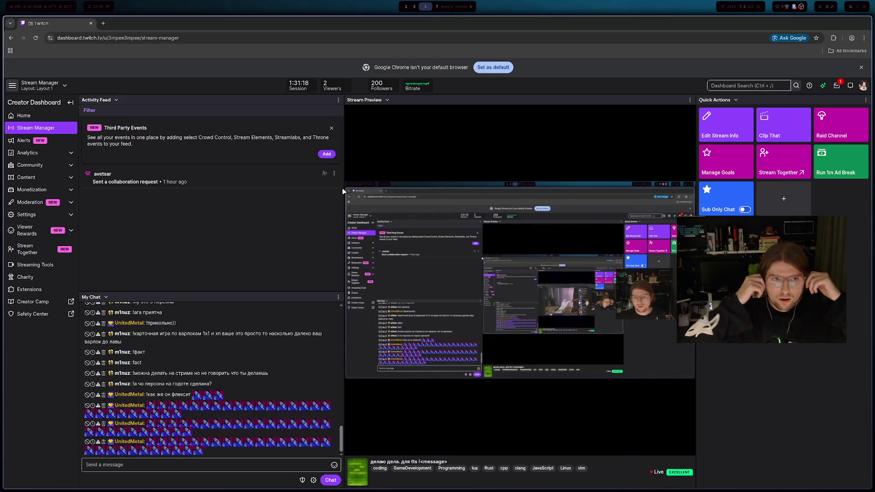
key(alt+Tab)
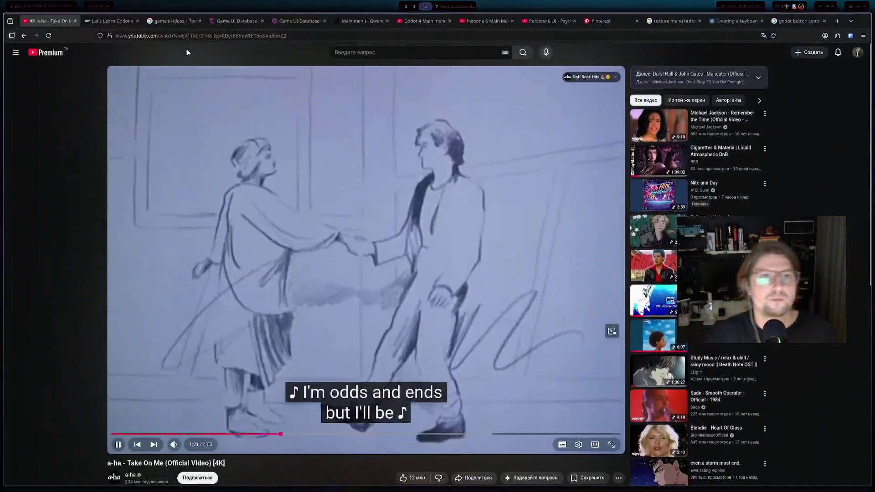
- Open a new YouTube tab and run the pasted grab_focus search from its address bar
middle_click(45, 56)
click(106, 24)
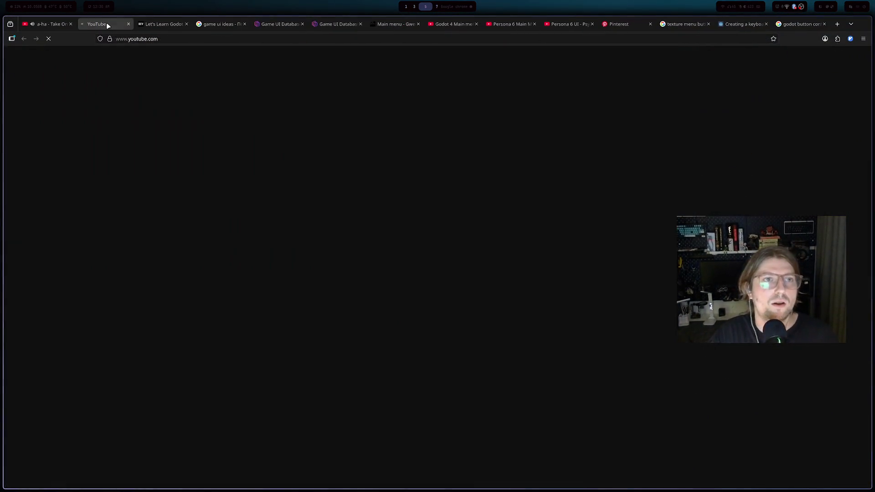
key(ctrl+l)
key(ctrl+v)
key(Return)
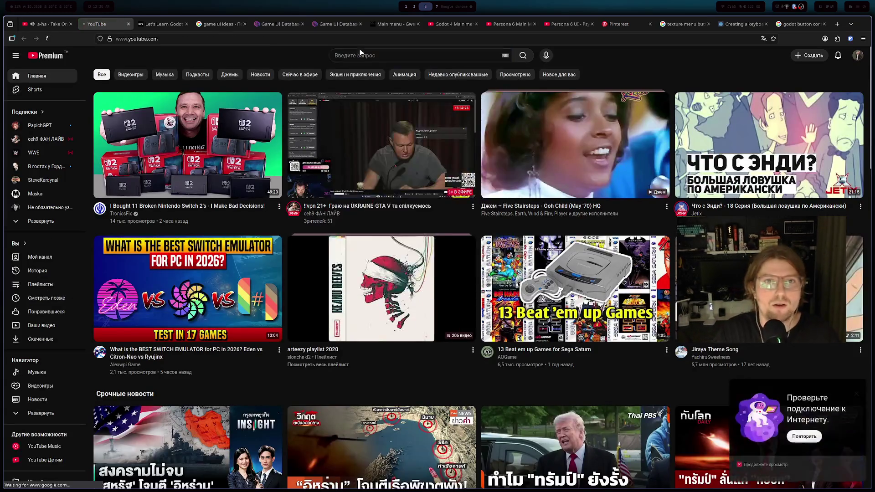
- Replace the Google query with 'persona menu in godot' and scroll the results
triple_click(274, 63)
text(pe)
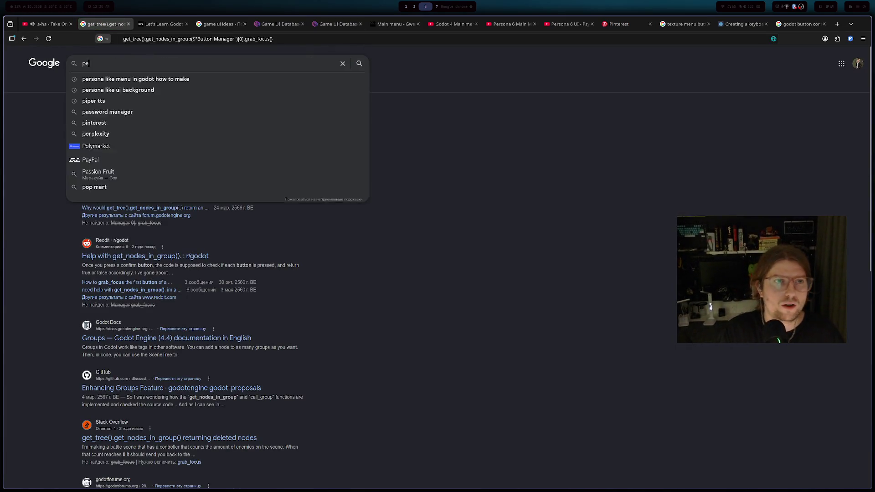
text(rsona menu )
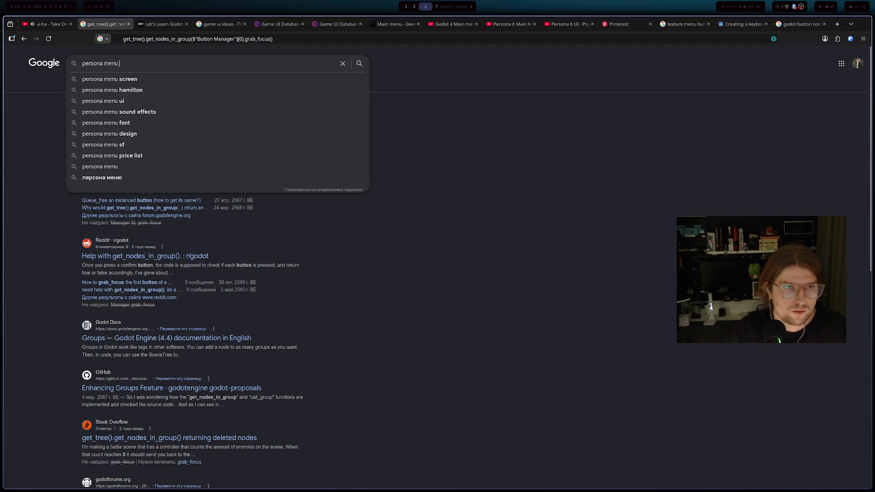
text(in godot)
key(Return)
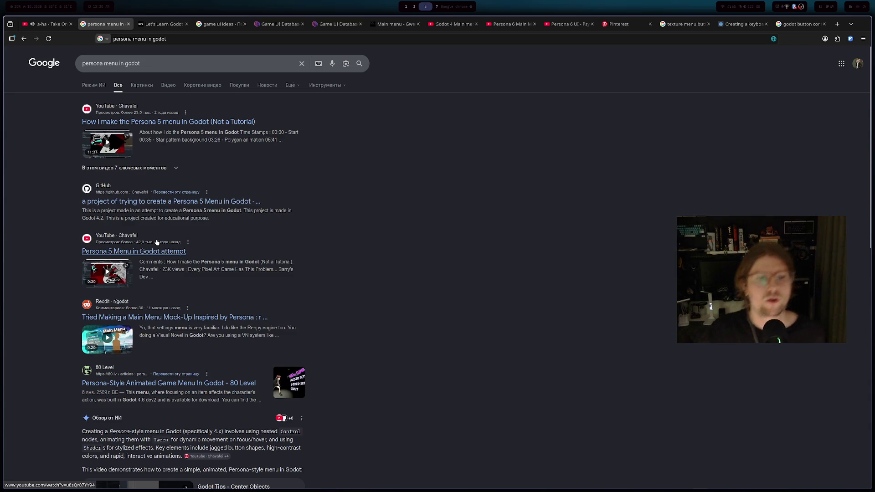
scroll(157, 242, down, 6)
- Open the Persona Style Menu tutorial and skim ahead to its running menu demo
click(186, 319)
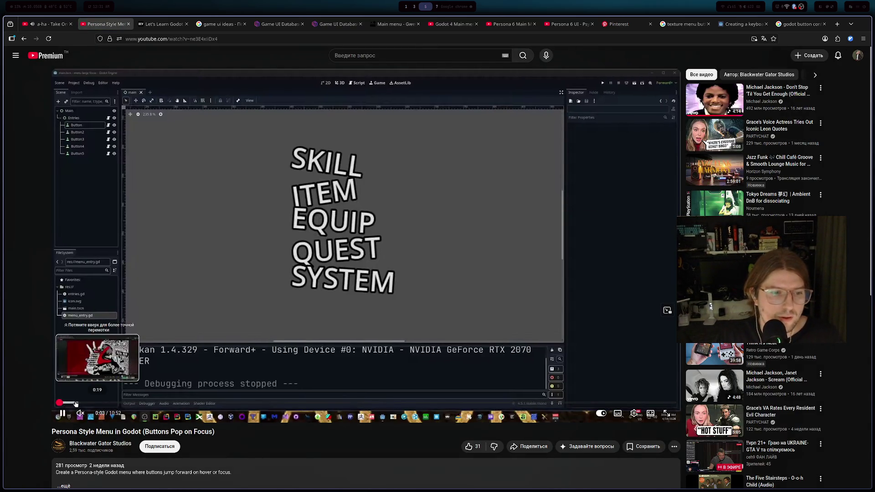
click(70, 403)
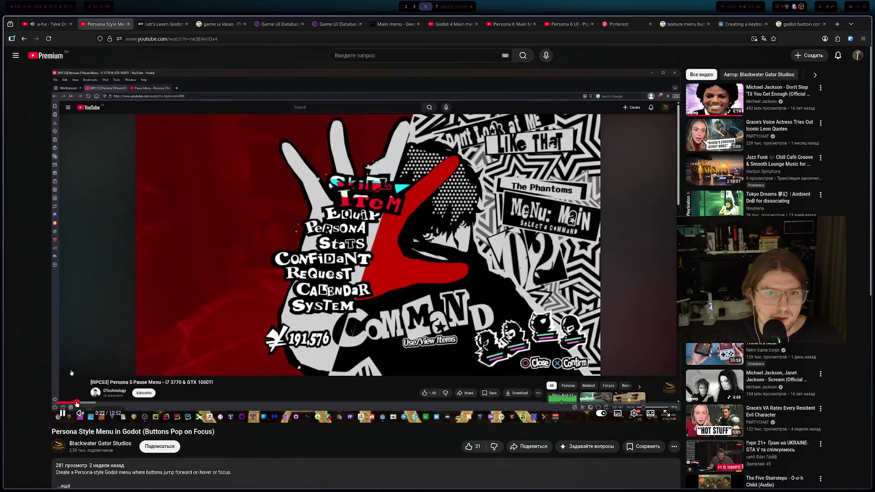
drag(70, 404, 148, 404)
click(166, 404)
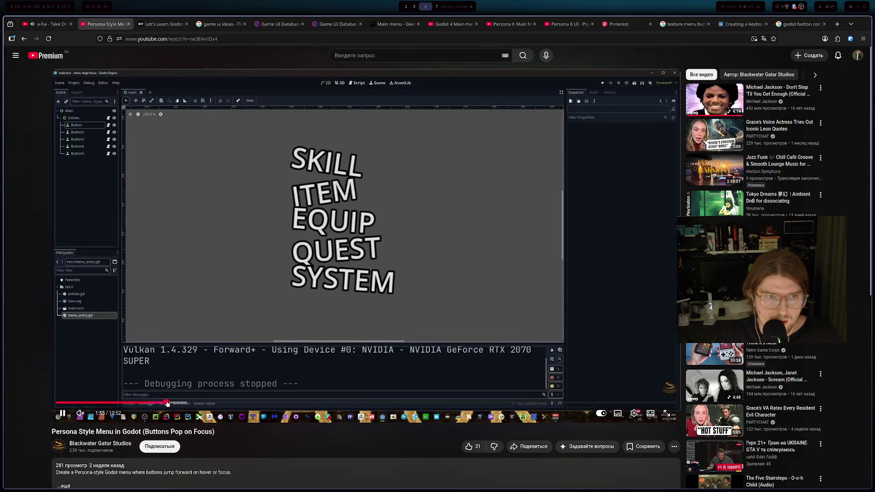
click(179, 403)
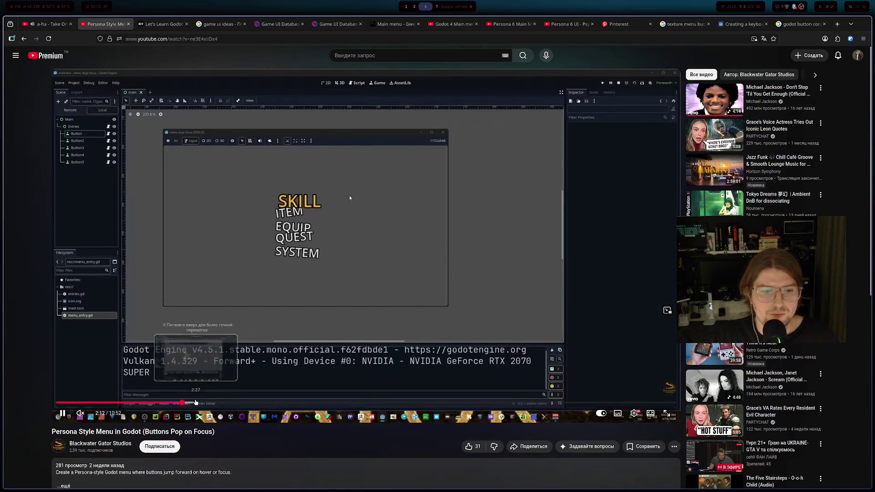
click(195, 405)
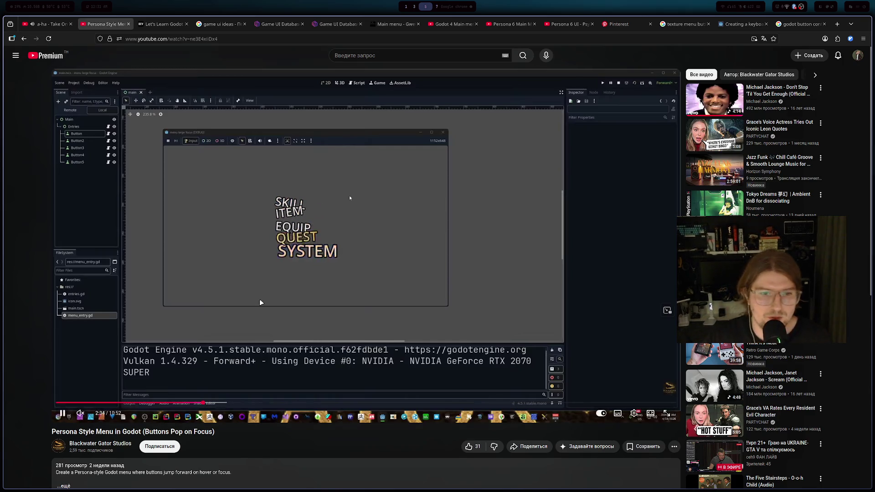
- Skim past the button property and focus neighbour setup, then return to Godot's menu.gd
drag(202, 403, 219, 404)
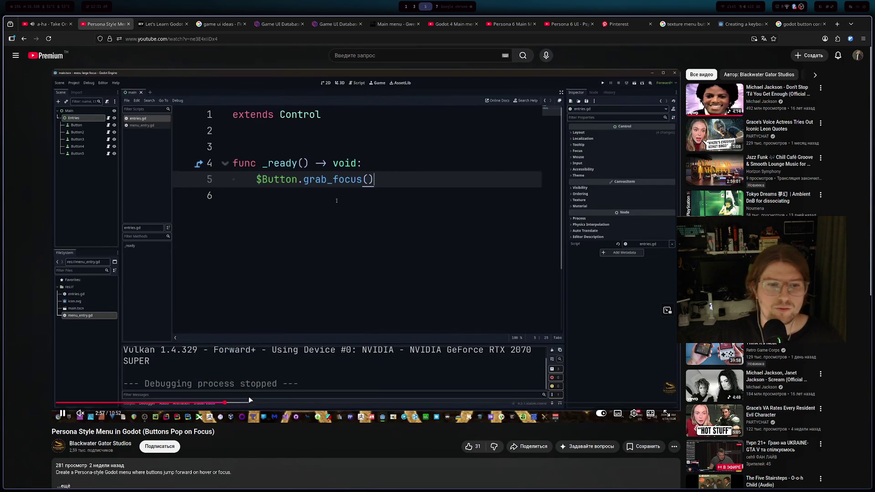
click(245, 403)
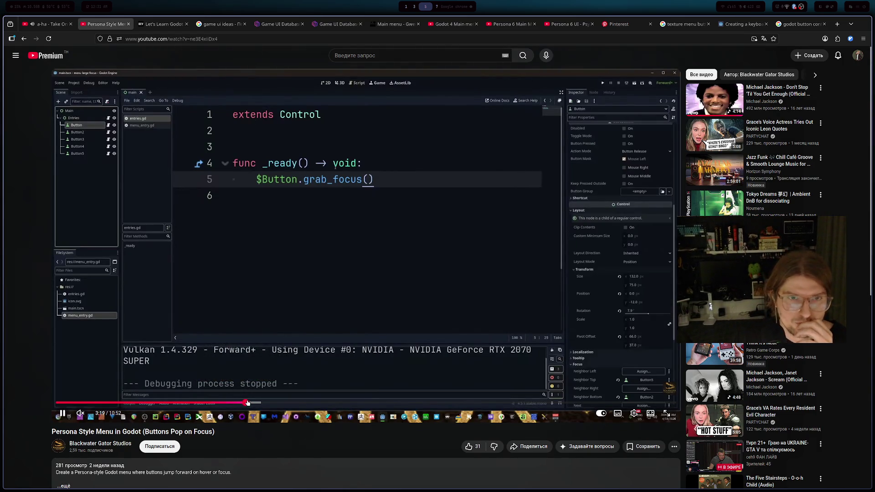
click(258, 403)
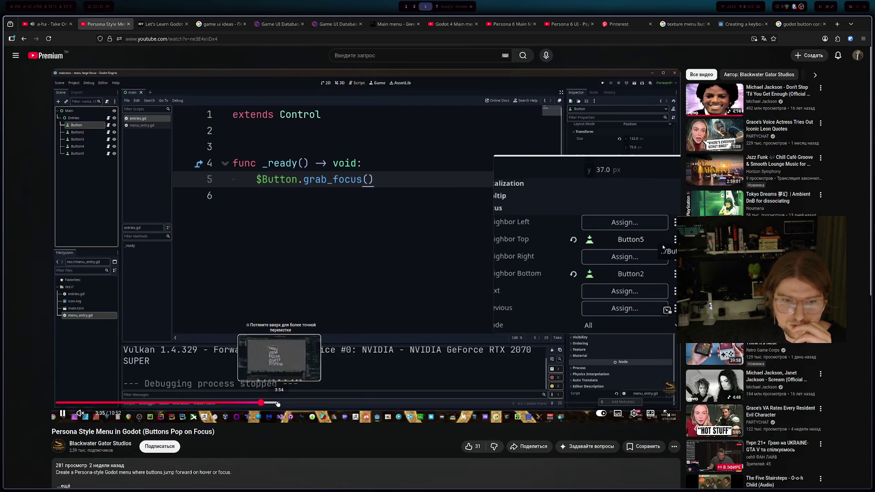
click(276, 404)
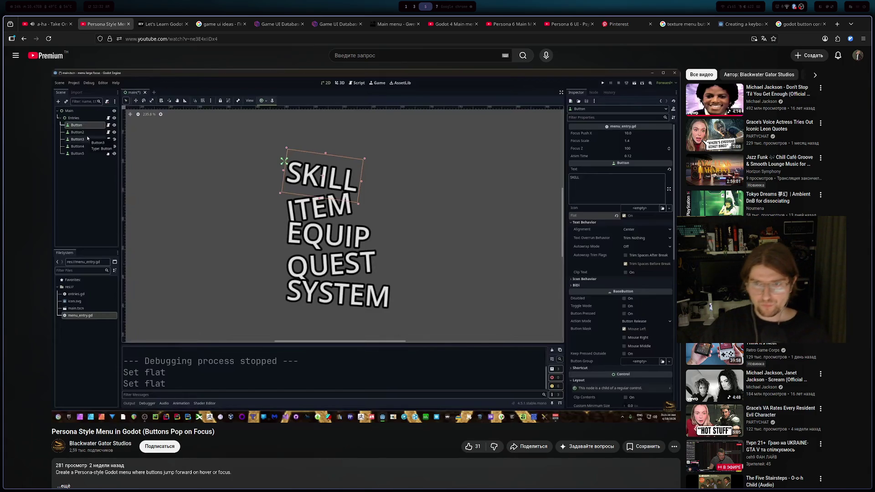
mouse_move(373, 220)
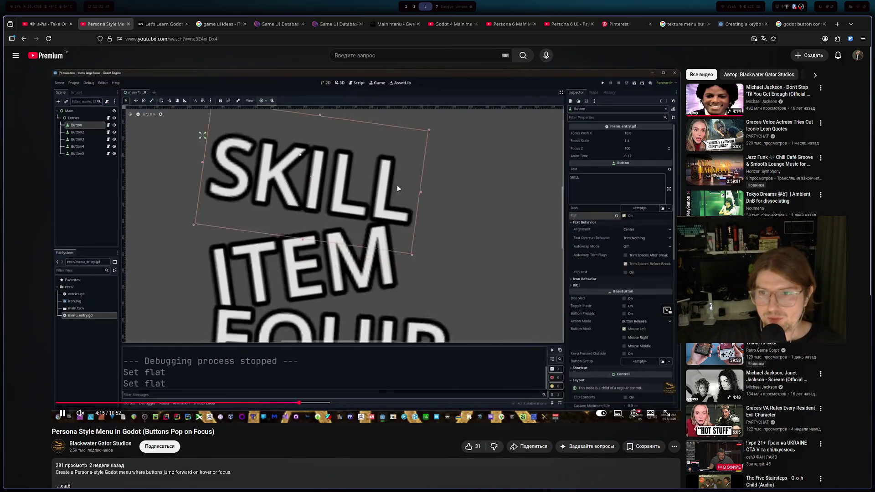
key(super+3)
key(super+1)
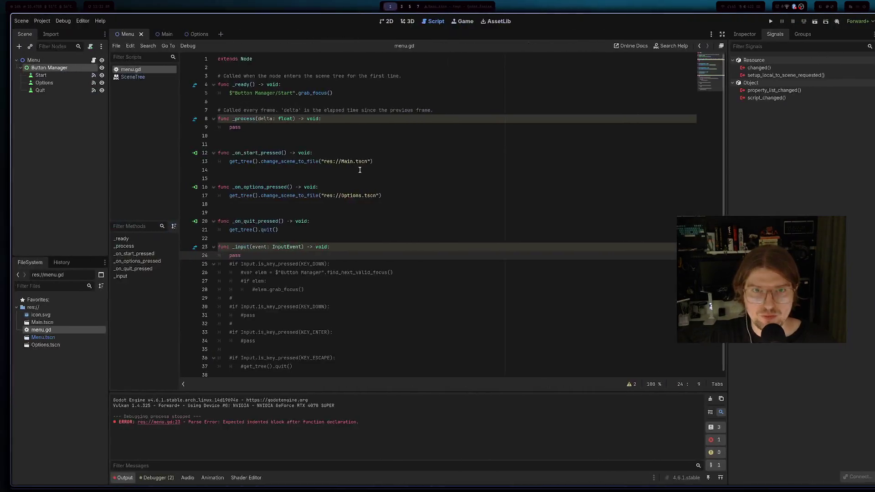
- Open Menu.tscn in the 2D view
click(150, 33)
click(114, 35)
click(46, 338)
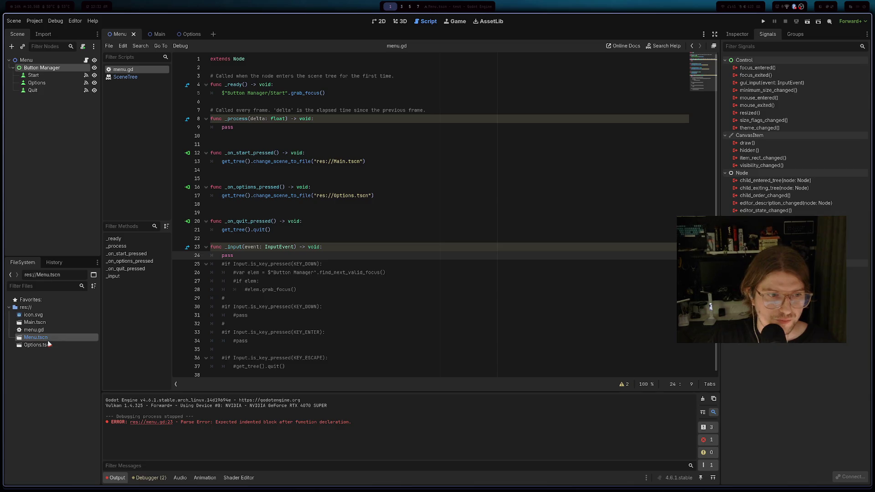
click(378, 22)
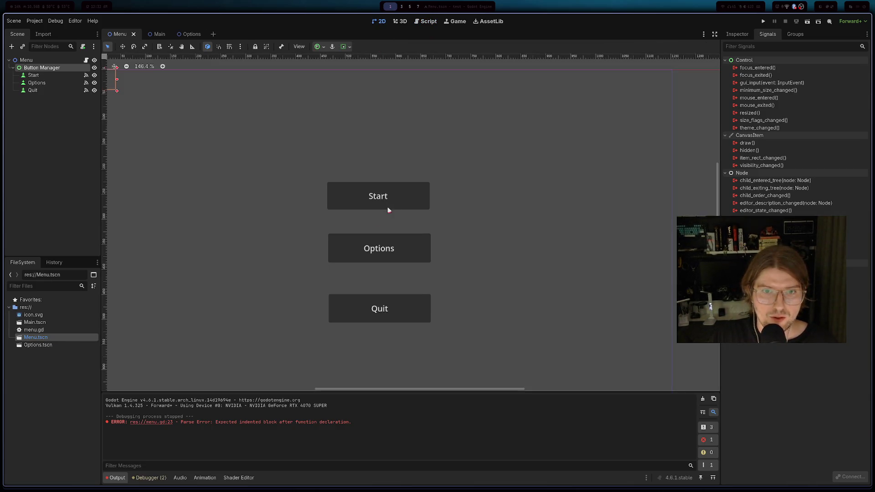
- Tick Flat in the Inspector for the Start, Options and Quit buttons
click(395, 199)
click(742, 36)
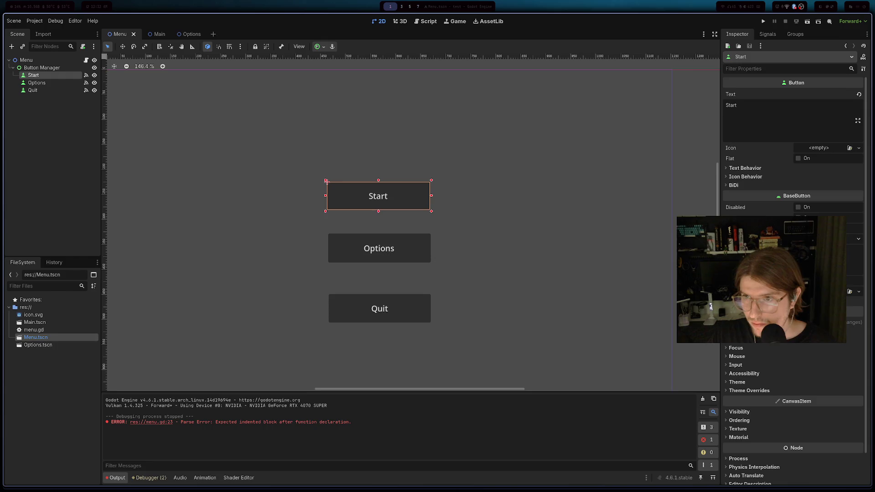
click(748, 169)
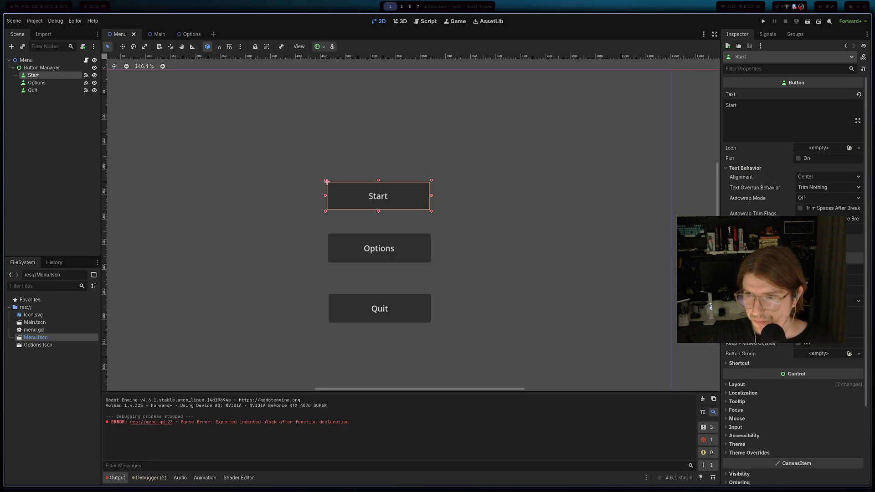
click(799, 159)
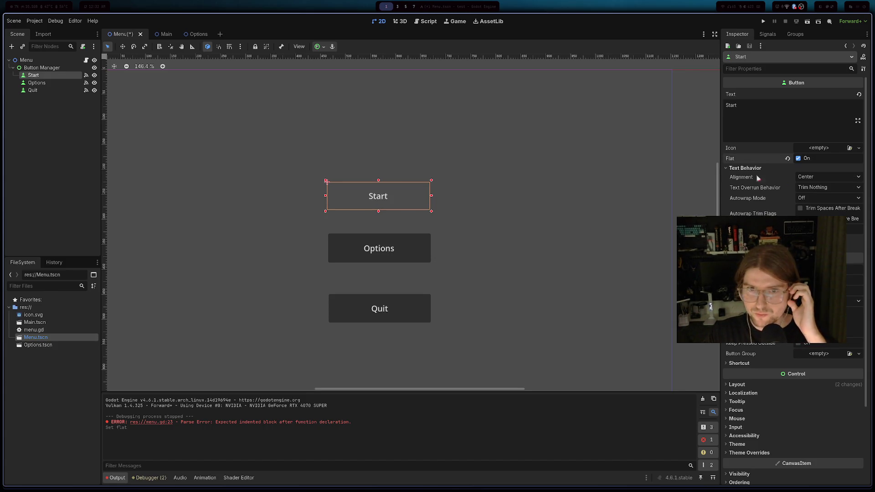
click(422, 255)
click(759, 169)
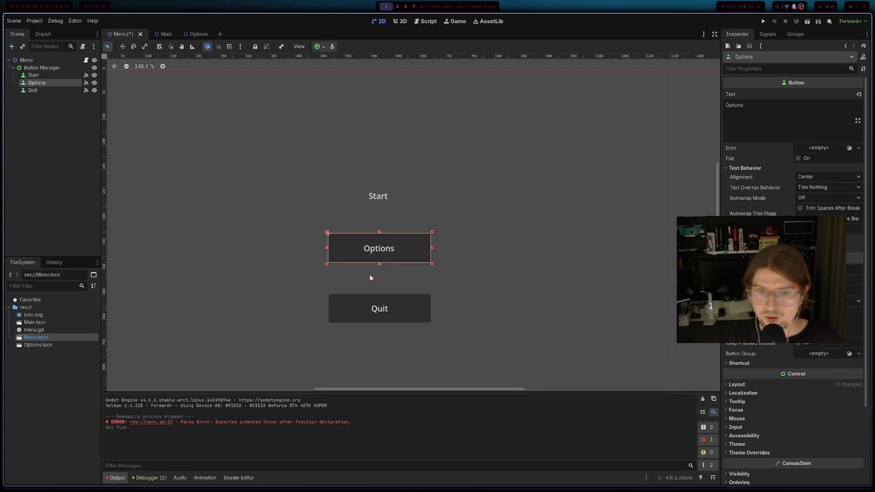
click(814, 160)
click(417, 316)
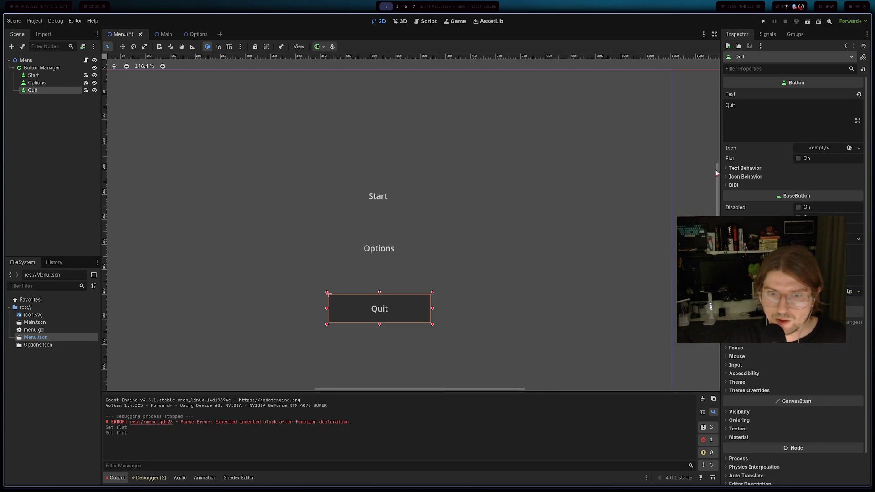
click(799, 158)
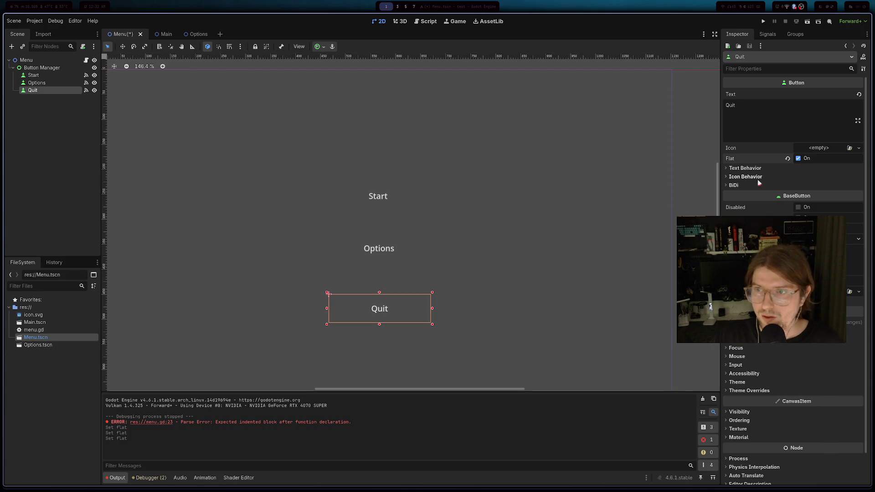
click(380, 197)
click(396, 256)
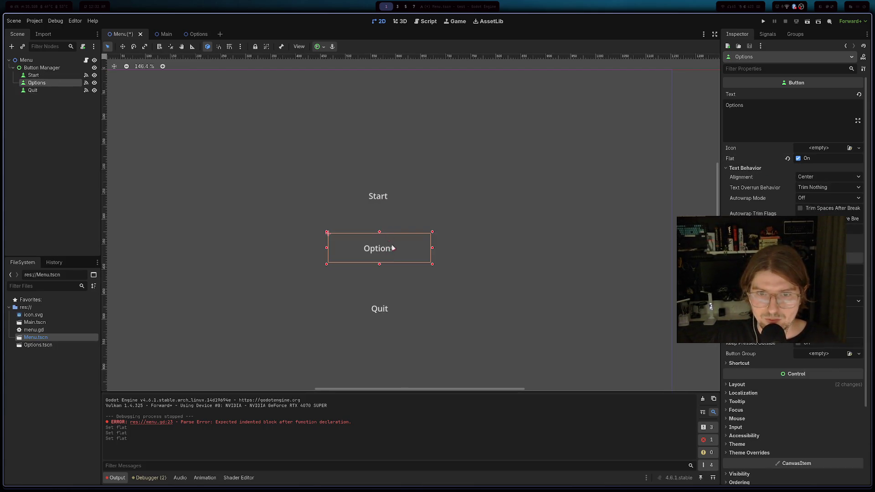
- Drag Options up onto Start and Quit just below it, undoing an accidental resize
drag(385, 224, 387, 210)
drag(434, 230, 623, 278)
key(ctrl+z)
click(387, 302)
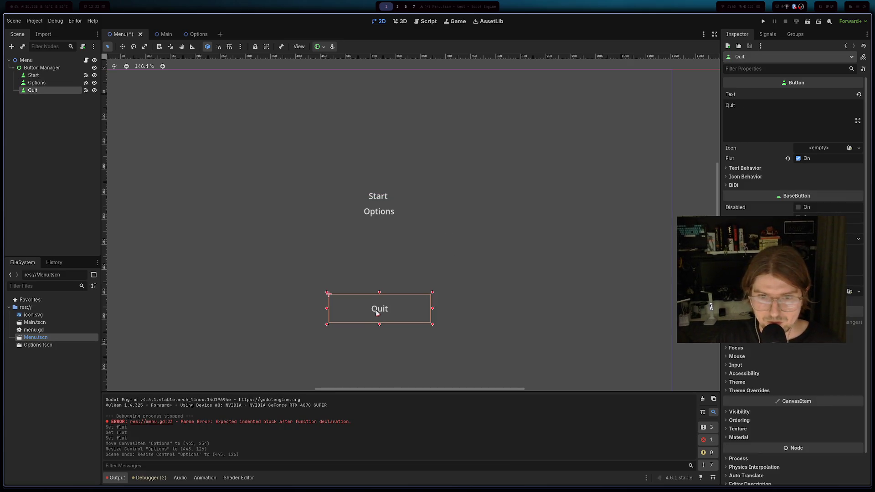
drag(382, 304, 378, 216)
click(440, 264)
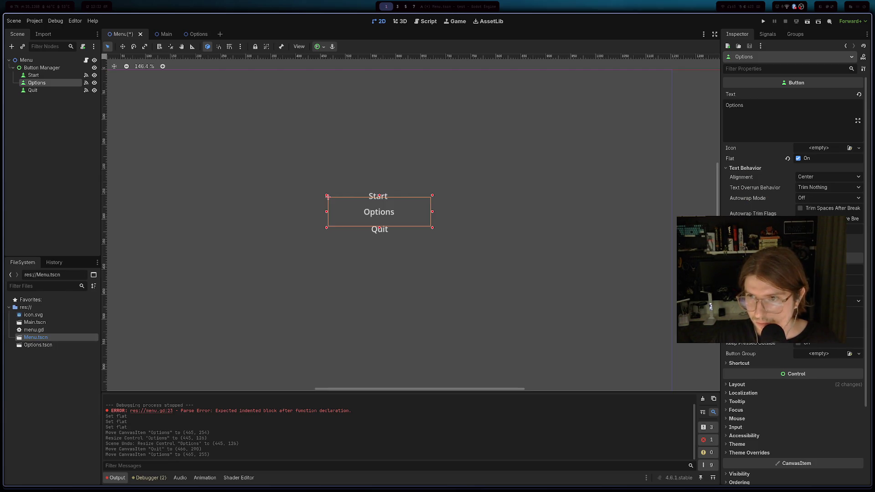
- Enable Clip Text on the Options button in the Inspector
scroll(746, 378, down, 5)
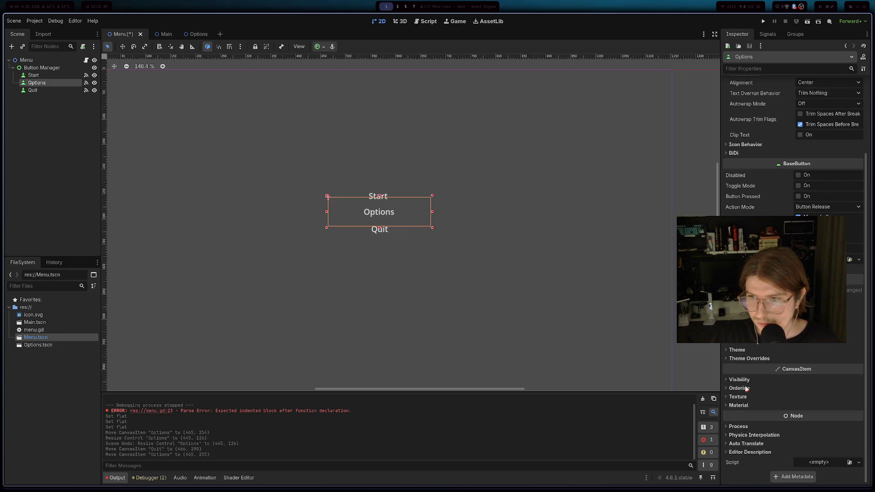
scroll(744, 384, up, 5)
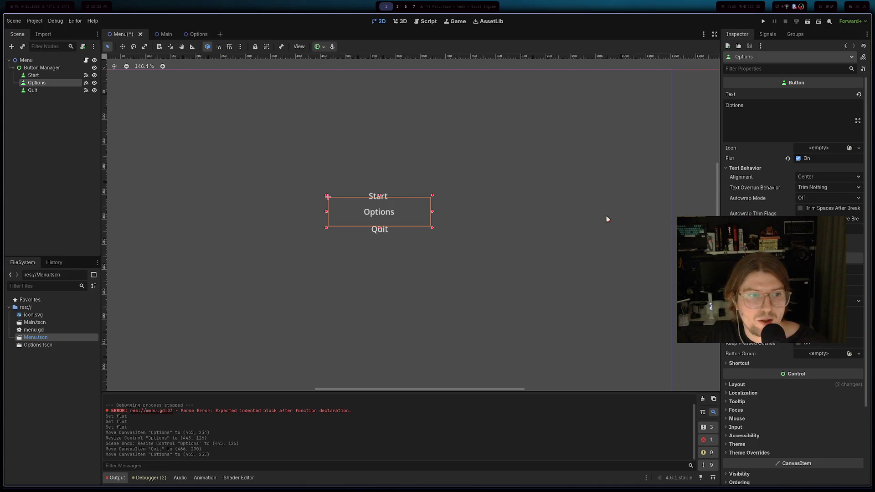
scroll(793, 365, up, 2)
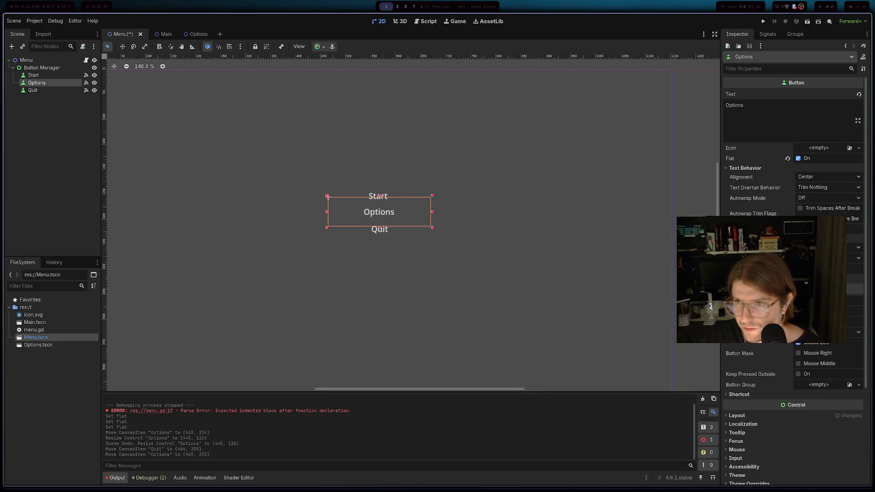
scroll(793, 374, up, 1)
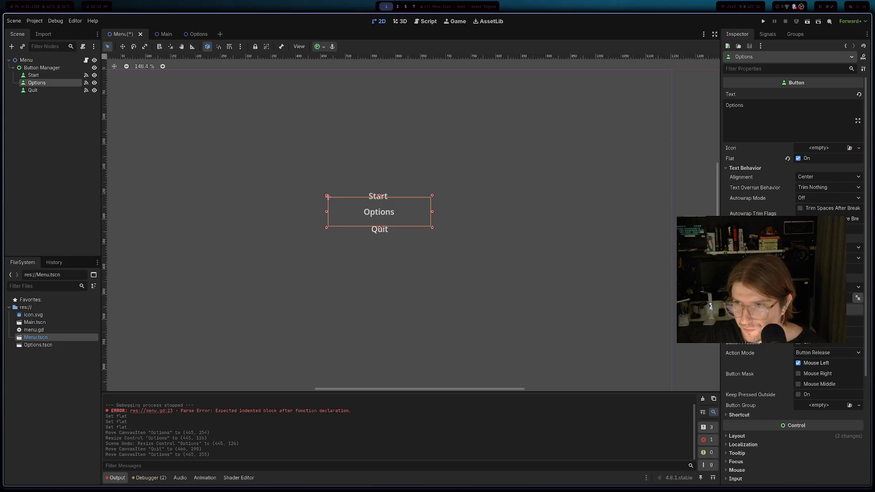
scroll(753, 258, down, 6)
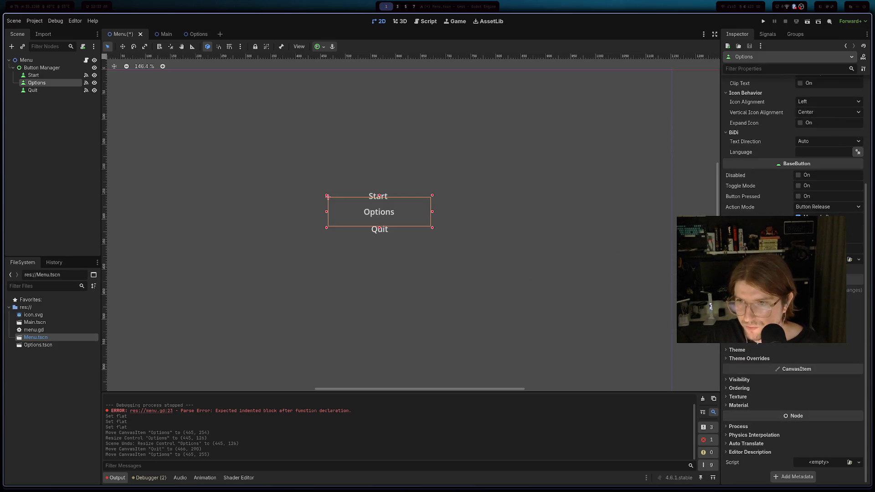
scroll(793, 273, up, 6)
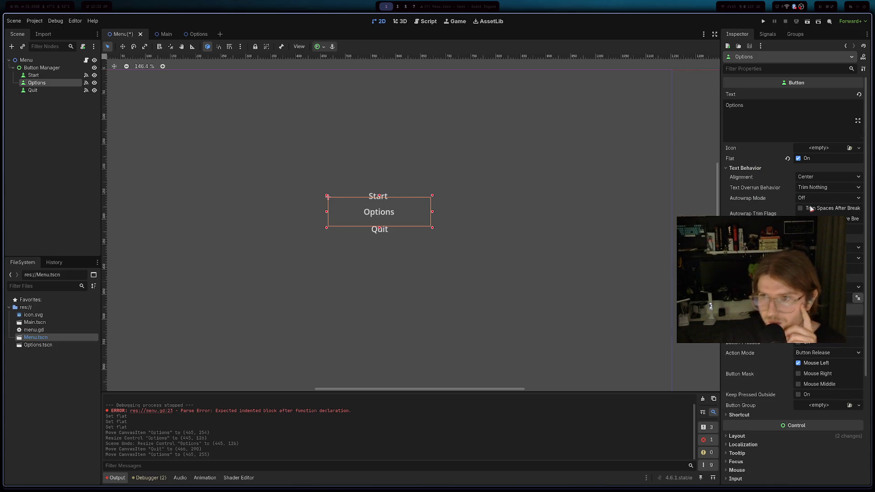
click(800, 229)
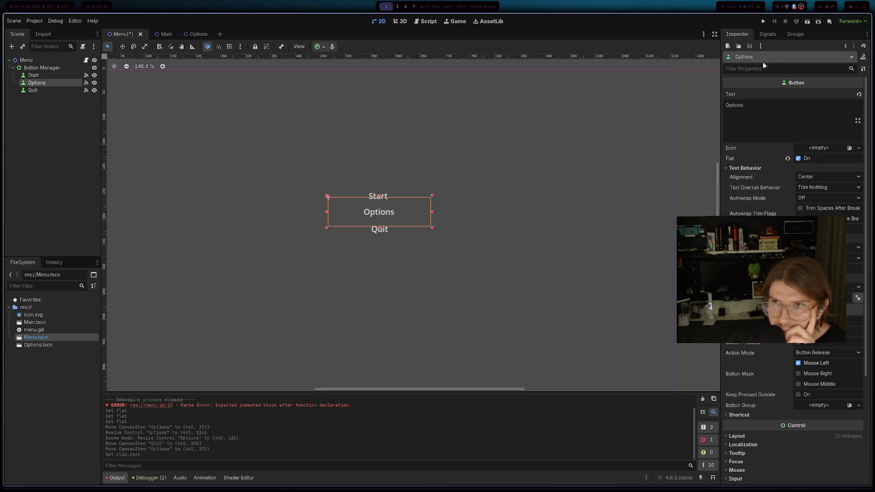
click(749, 112)
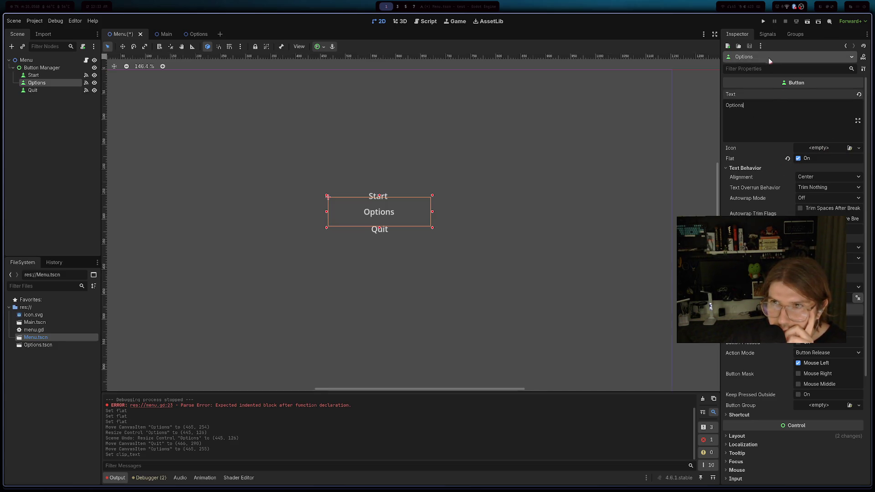
click(769, 36)
click(738, 34)
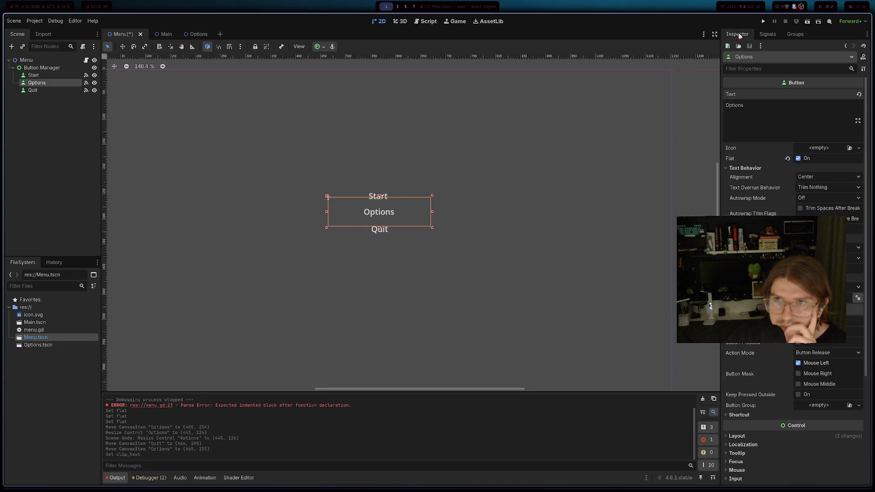
- Select the Start button, then resume the Persona menu tutorial in the browser
click(379, 197)
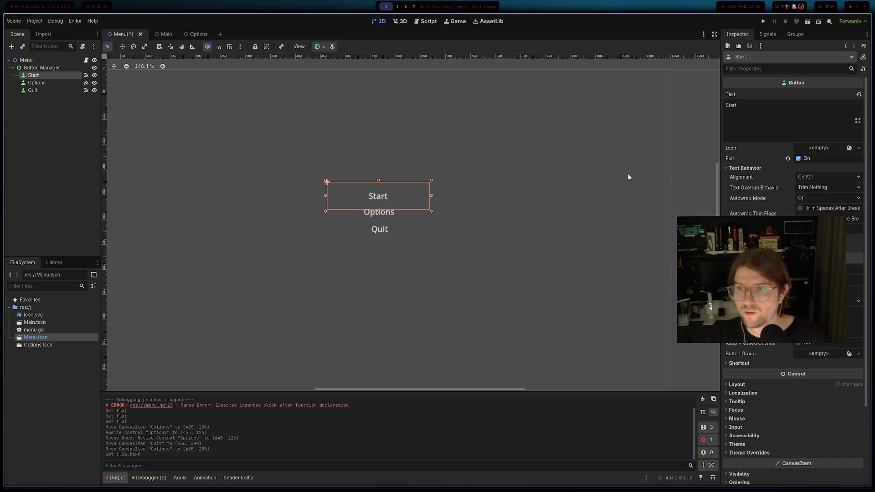
key(alt+Tab)
click(425, 212)
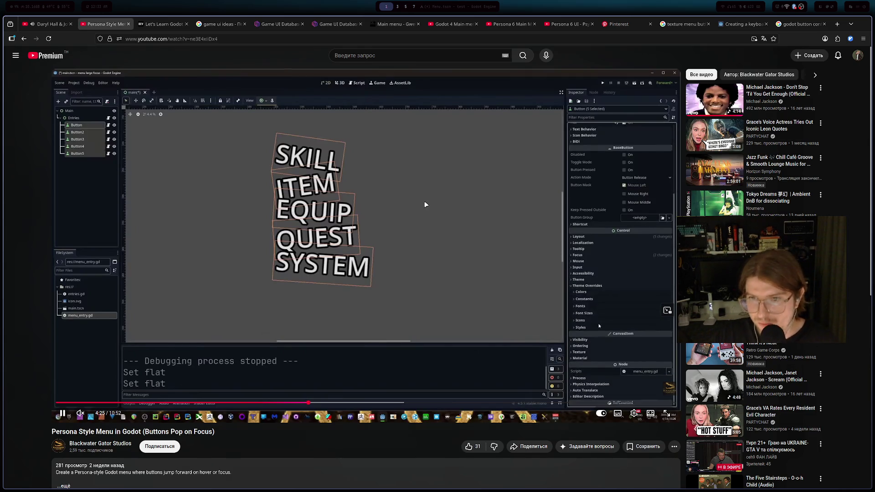
- Pause the tutorial on its tilted, outlined buttons and return to Godot
click(420, 197)
key(alt+Tab)
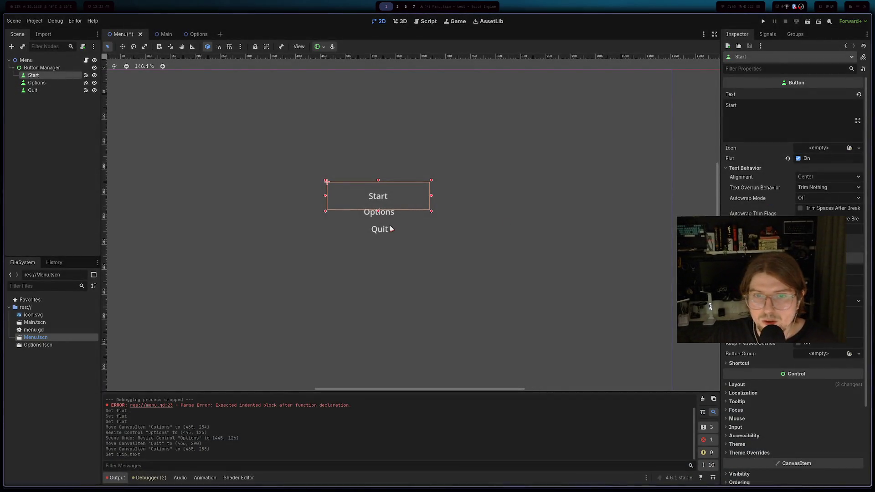
- Enable a larger Font Size override under Theme Overrides for Start, Options and Quit together
shift+click(364, 219)
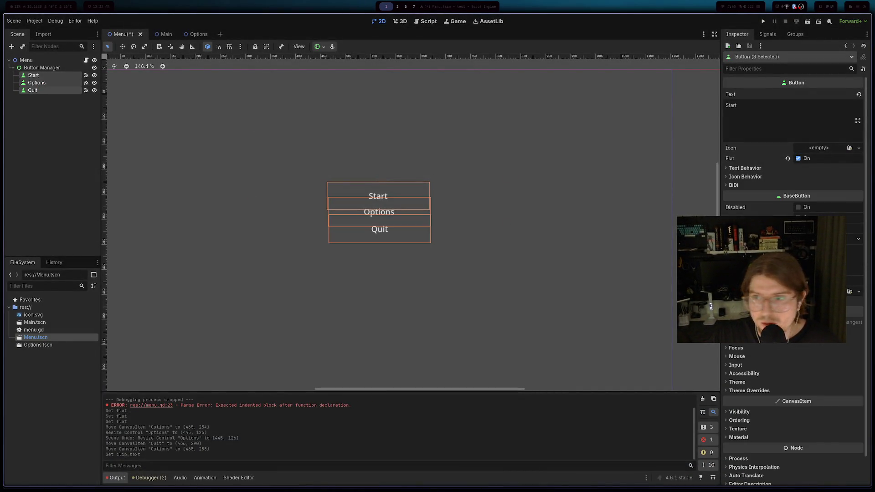
scroll(777, 360, down, 2)
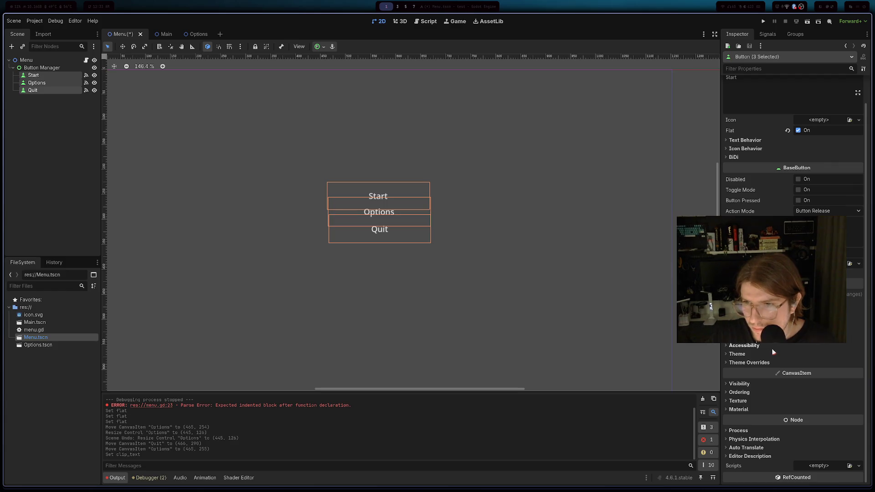
click(743, 364)
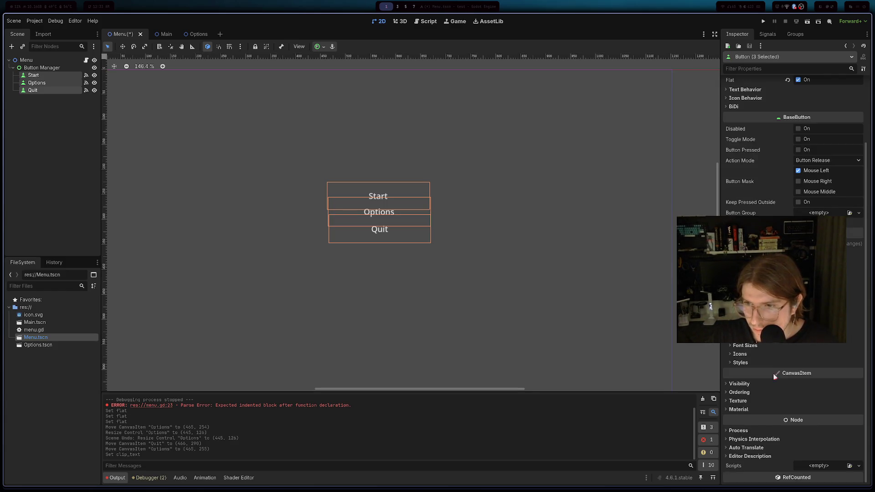
click(745, 346)
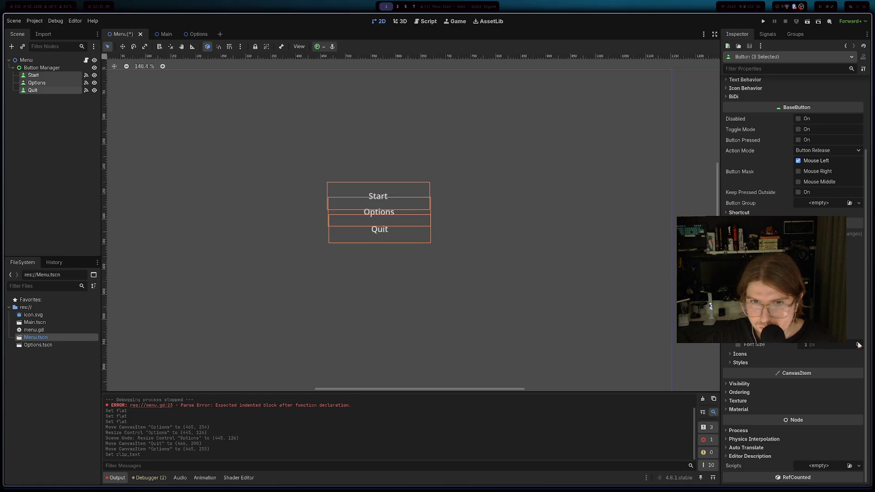
click(859, 345)
drag(807, 345, 827, 345)
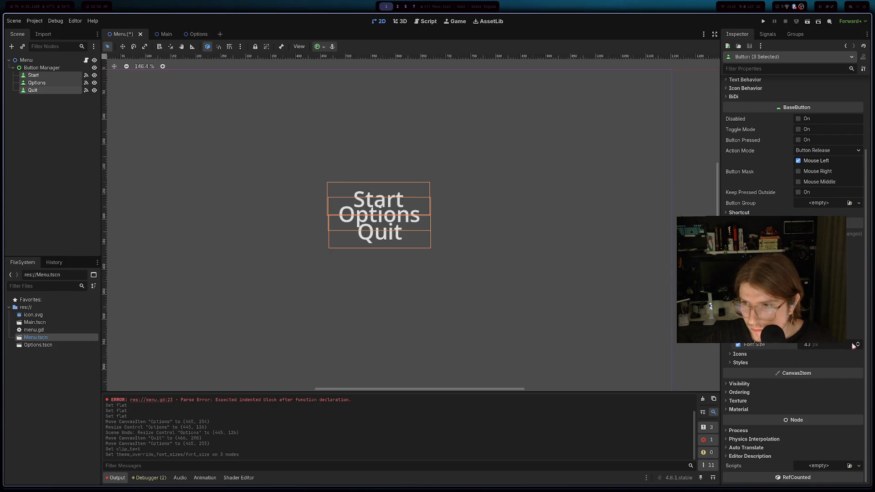
- Browse the style and constant overrides, then deselect the three buttons
click(751, 362)
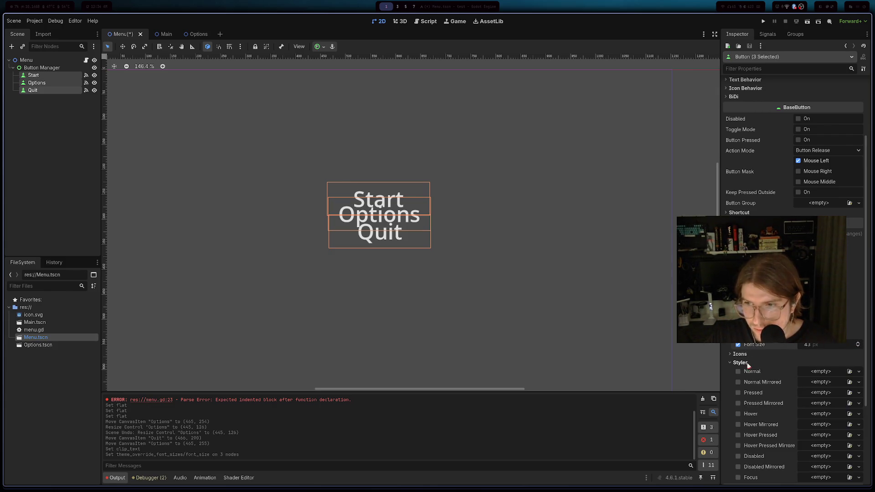
scroll(752, 361, down, 3)
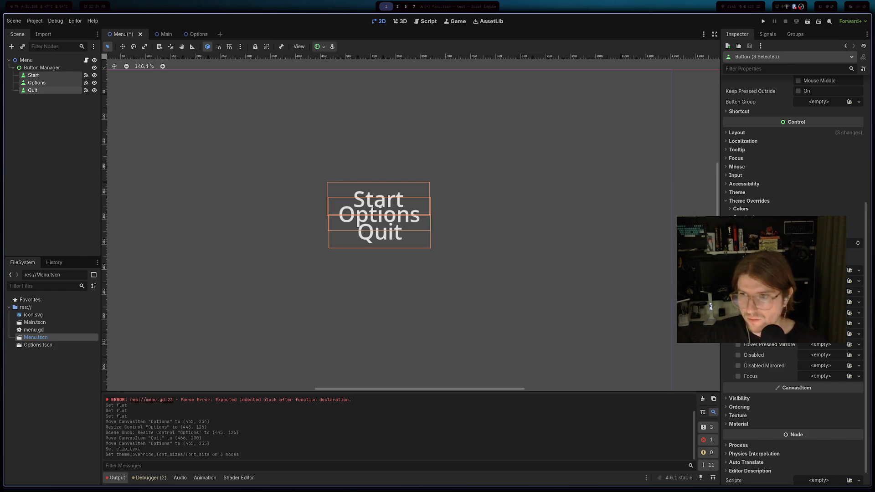
click(859, 271)
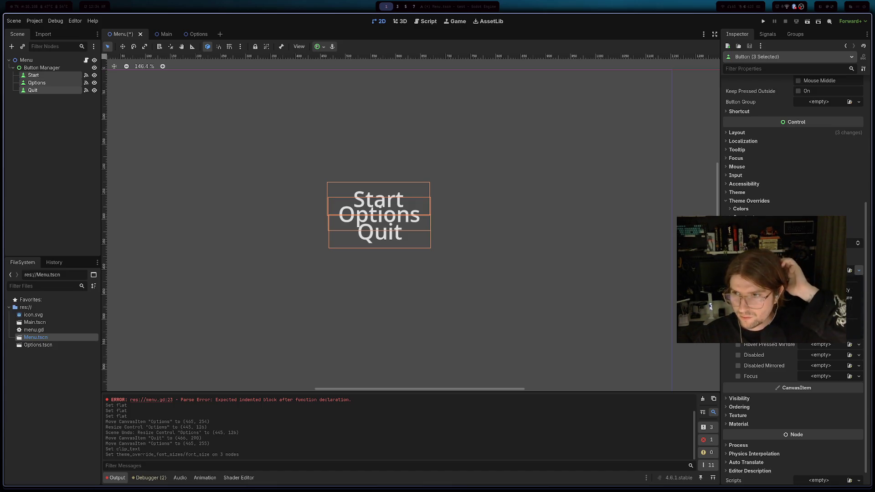
key(Escape)
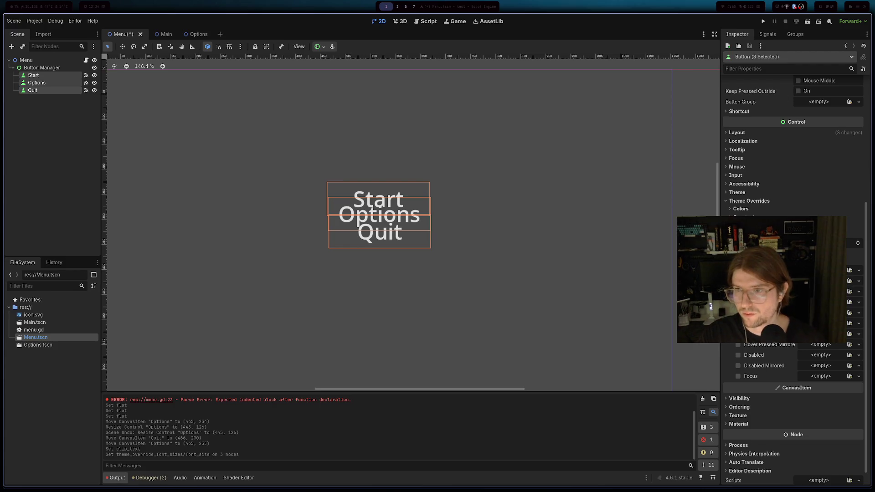
click(745, 217)
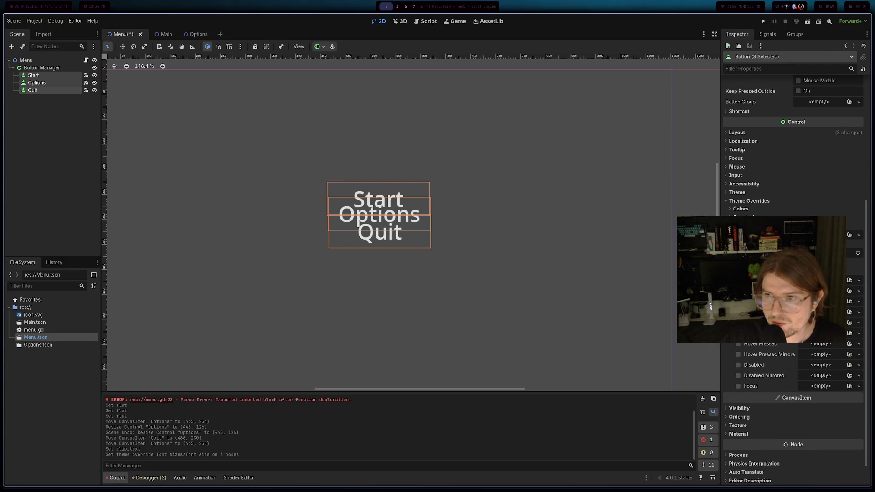
click(551, 230)
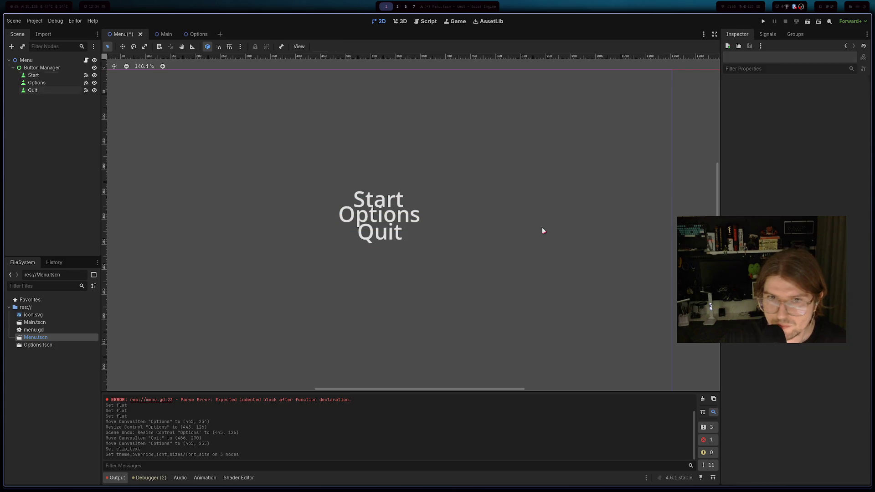
- Test-run the menu, close the game, and bring the tutorial video back
click(765, 22)
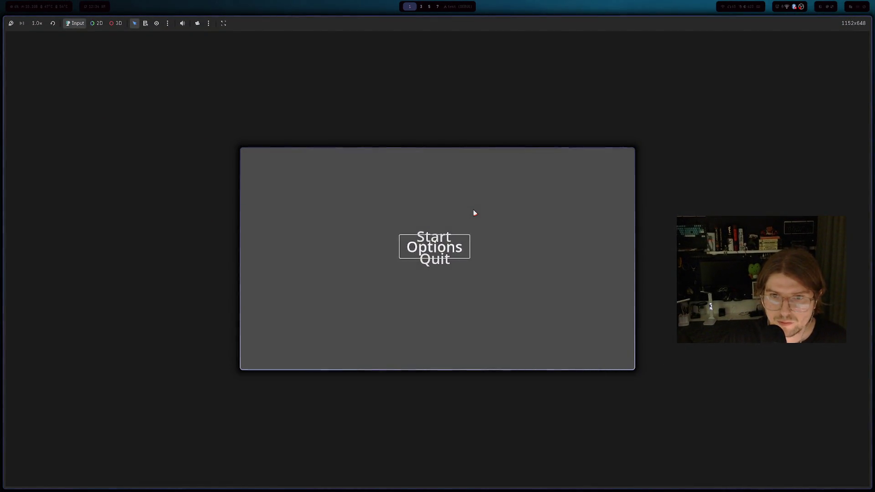
key(super+q)
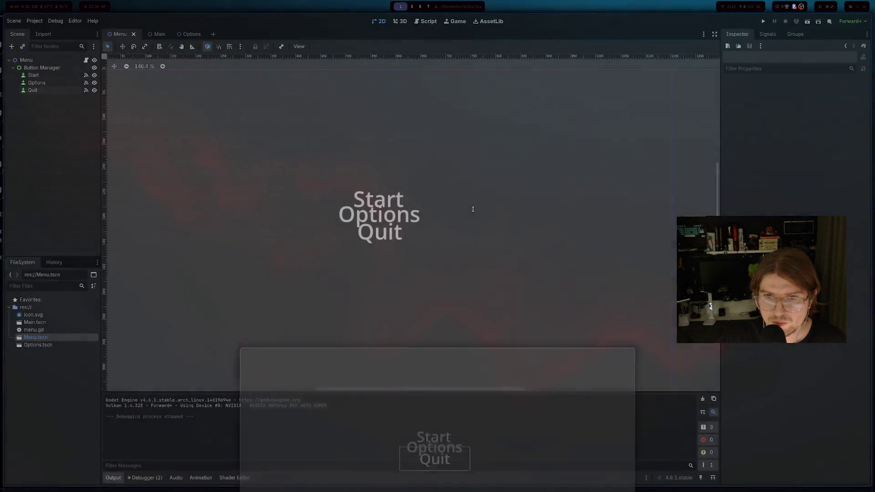
key(alt+Tab)
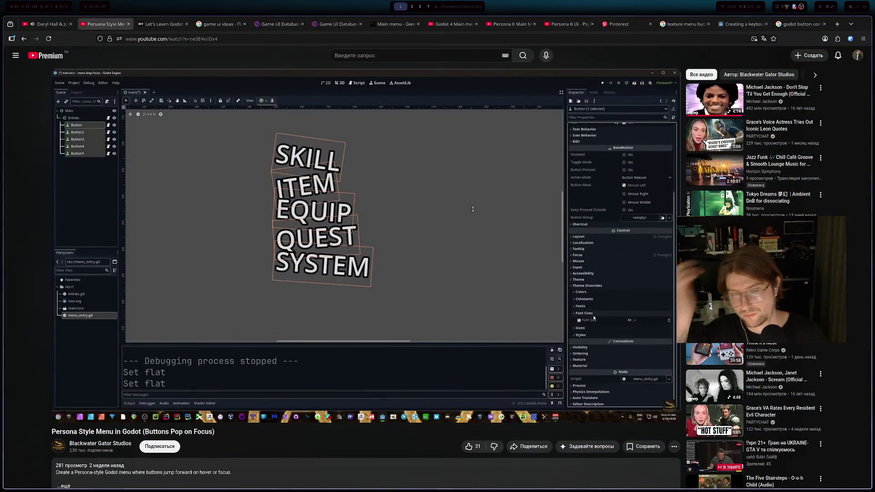
- Play the tutorial to its 30 Outline Size step, pause it, and return to Godot
click(424, 248)
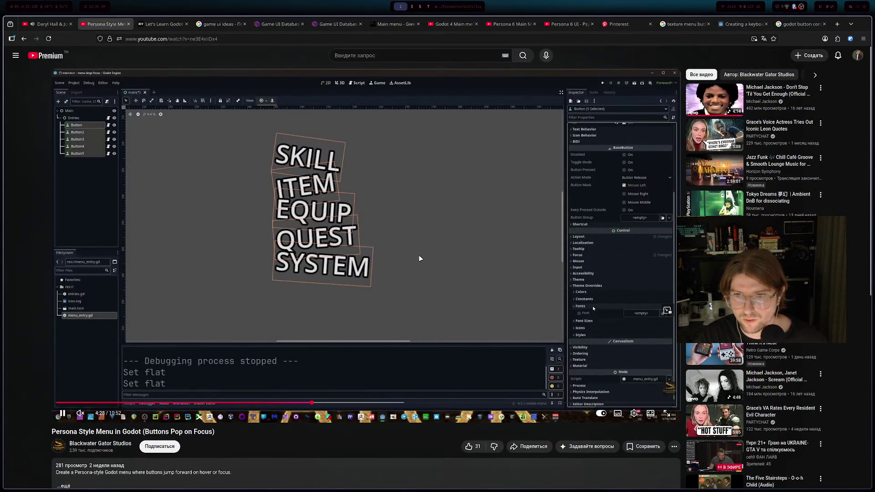
click(401, 234)
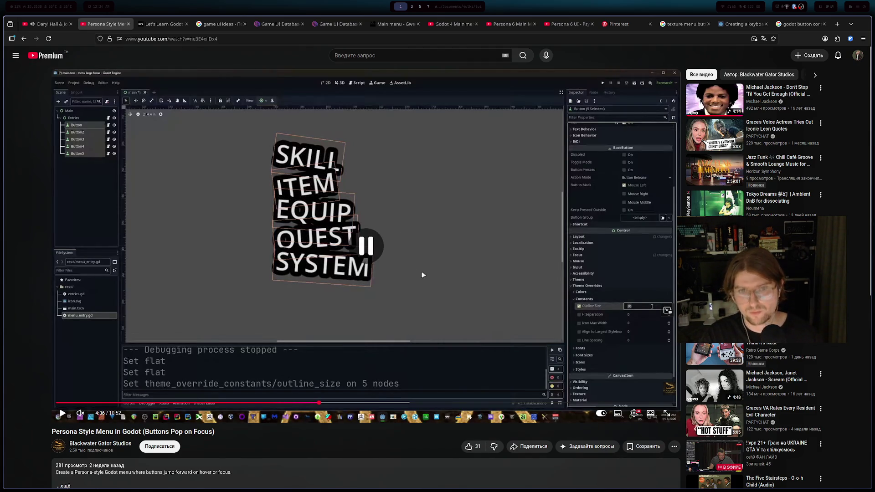
key(alt+Tab)
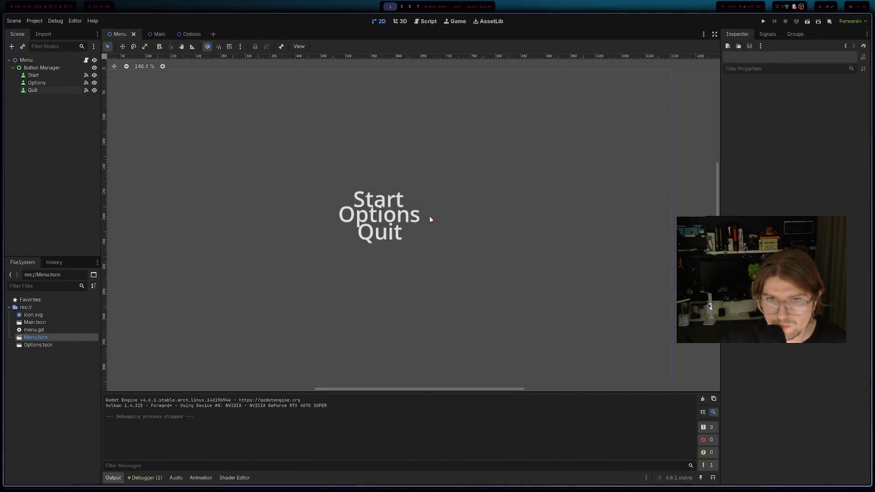
- Select Start, Options and Quit and expand their Theme Overrides sections
click(33, 75)
shift+click(33, 90)
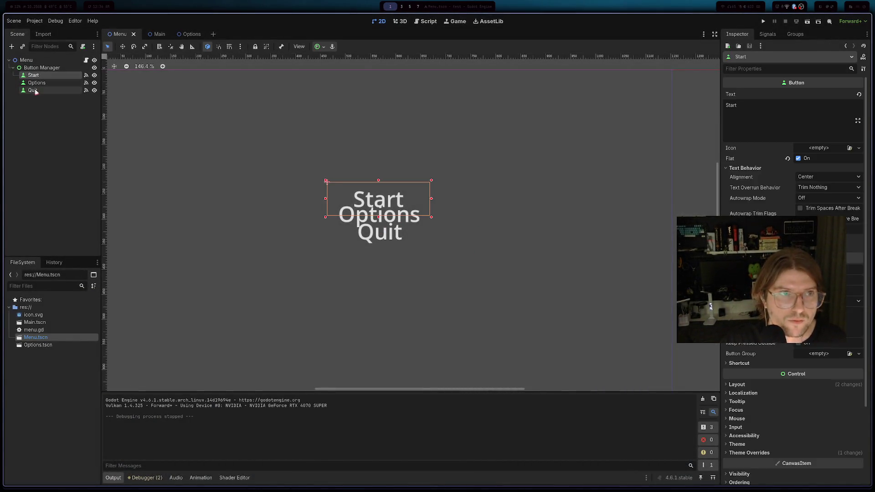
scroll(797, 356, down, 1)
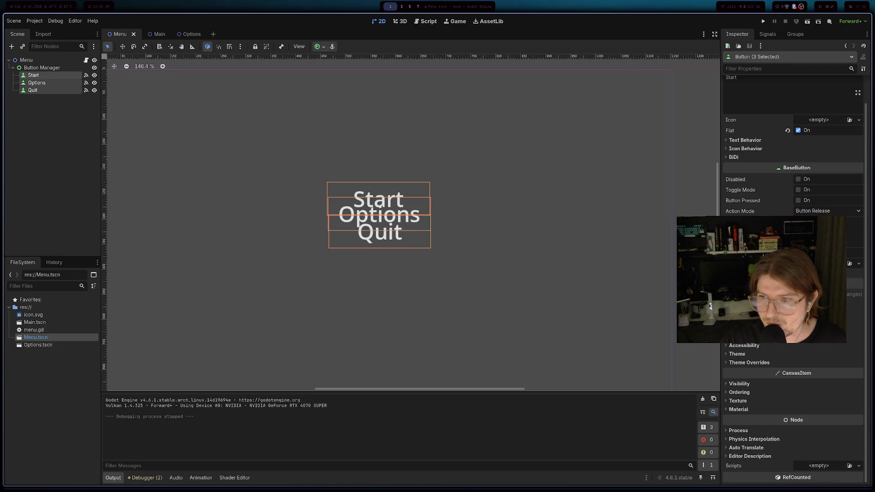
click(749, 363)
click(740, 371)
click(741, 371)
click(739, 387)
- Apply an Outline Size constant override to all three buttons, then return to the tutorial
scroll(751, 400, down, 2)
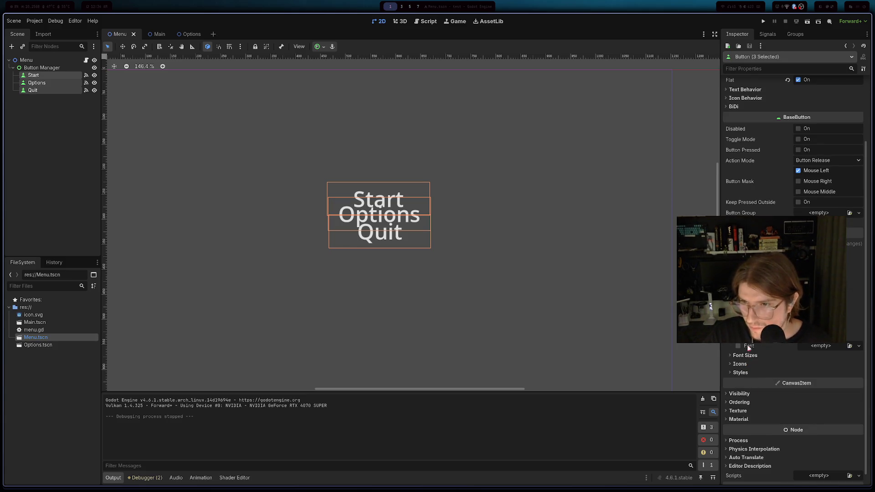
scroll(749, 350, up, 2)
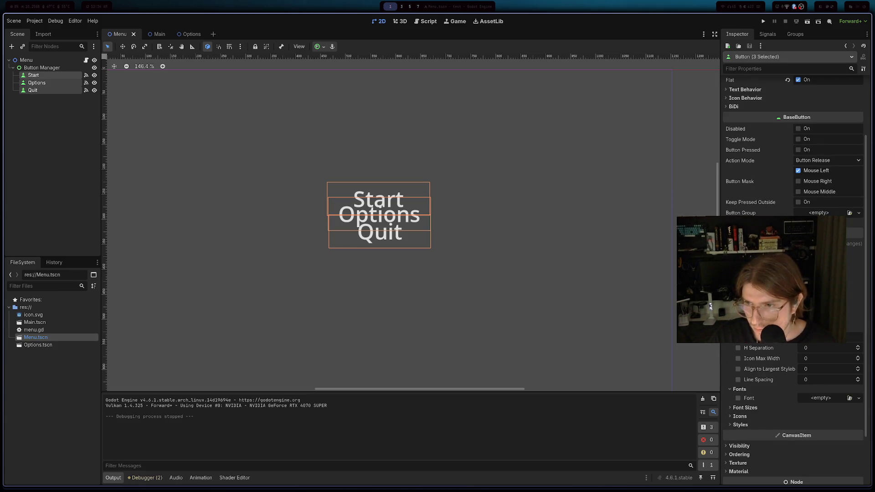
key(Return)
scroll(795, 410, down, 2)
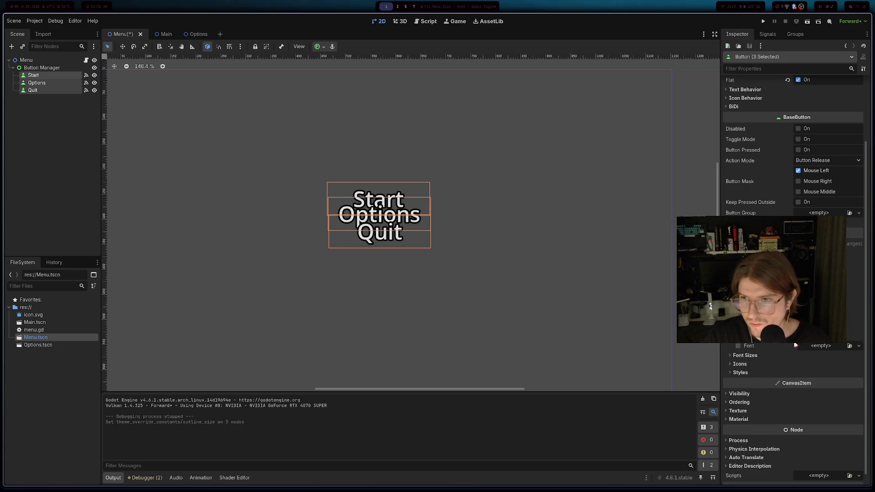
scroll(829, 346, up, 2)
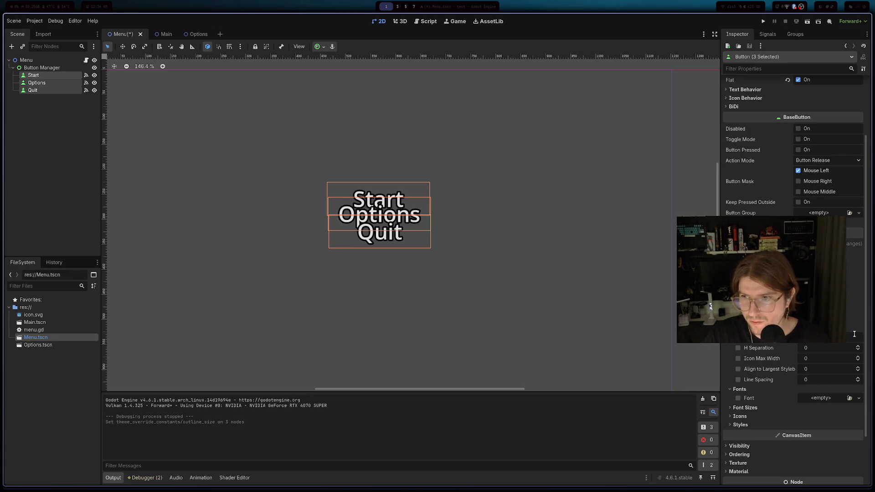
click(559, 273)
key(alt+Tab)
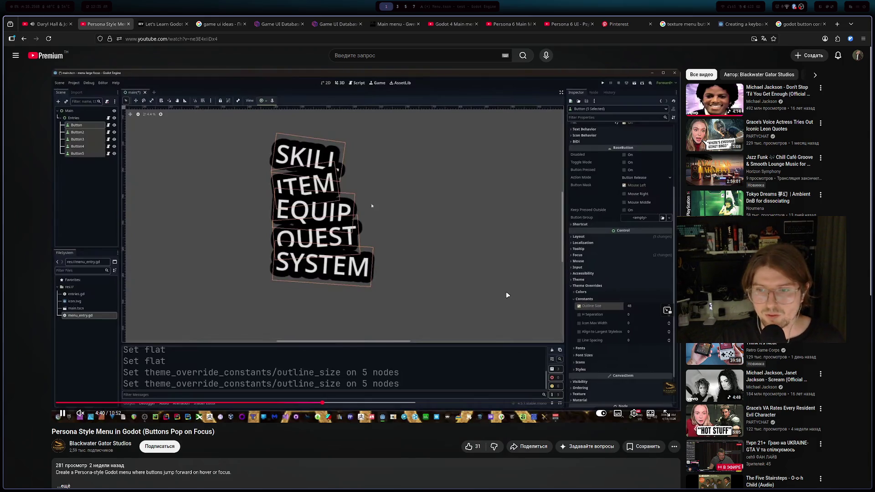
- Seek the tutorial video back and forth to reach its script section
key(Right)
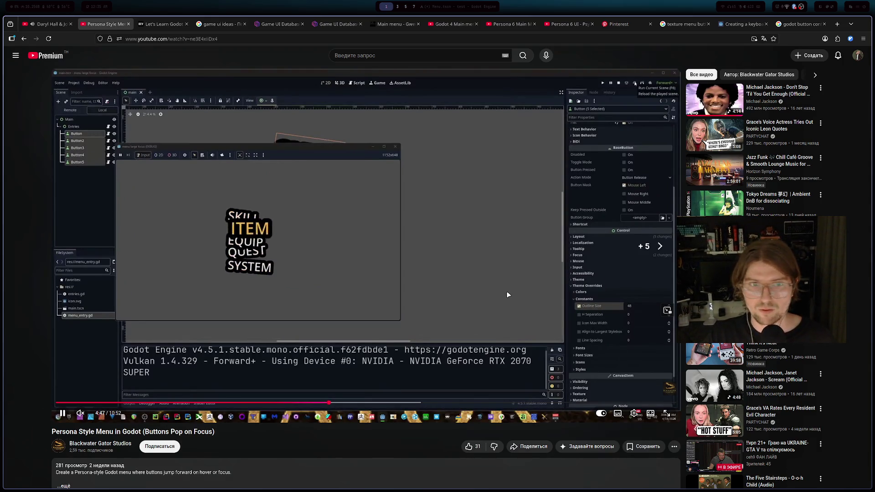
key(Left)
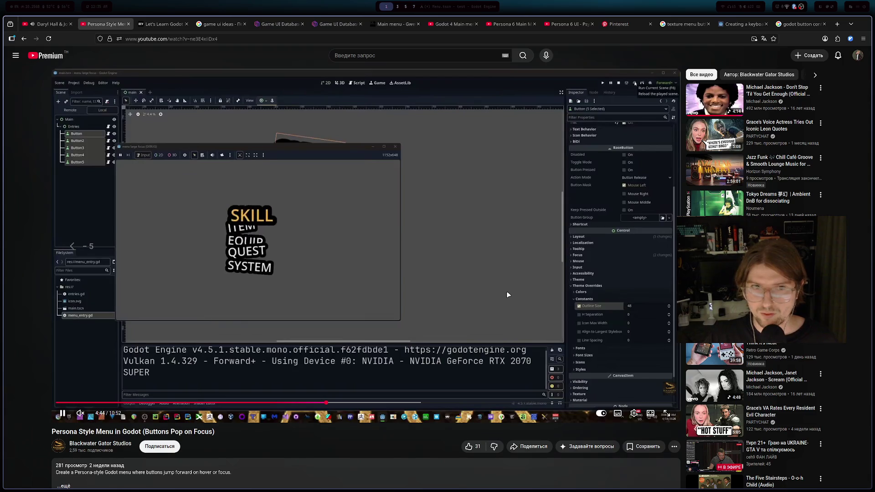
key(Right)
key(Right)
key(Right)
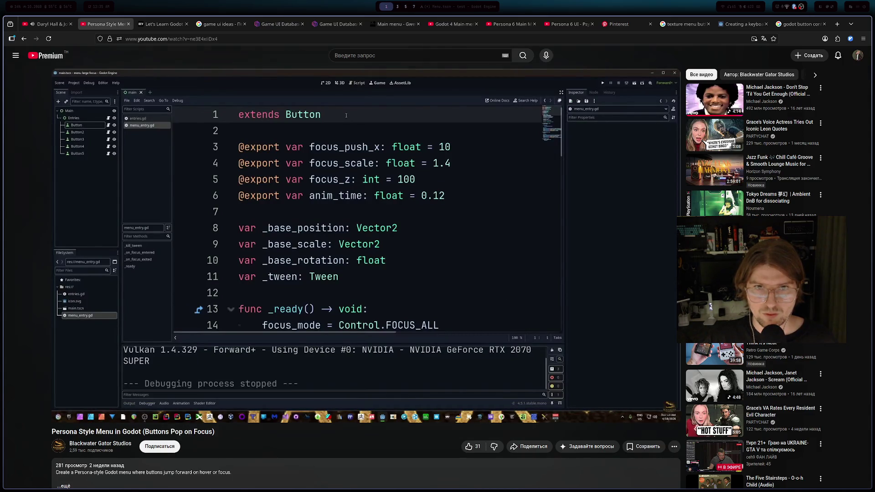
key(Right)
key(Right)
key(Right)
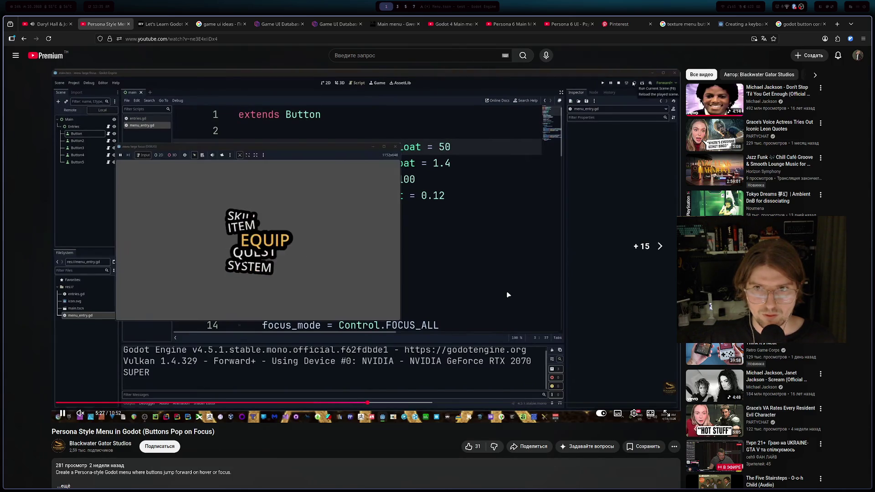
key(Left)
key(Left)
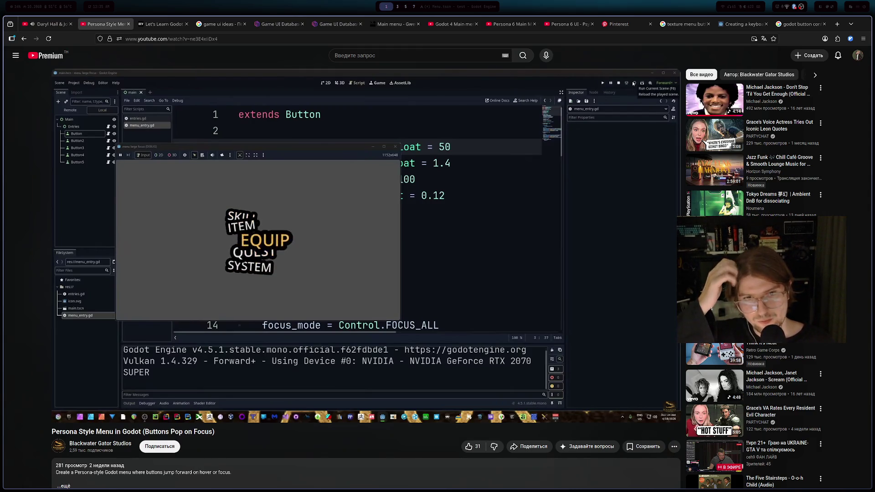
key(Right)
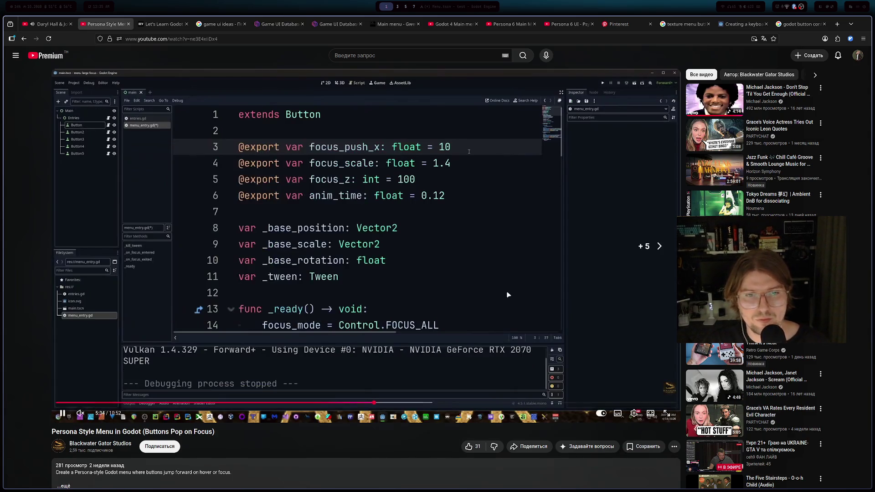
key(space)
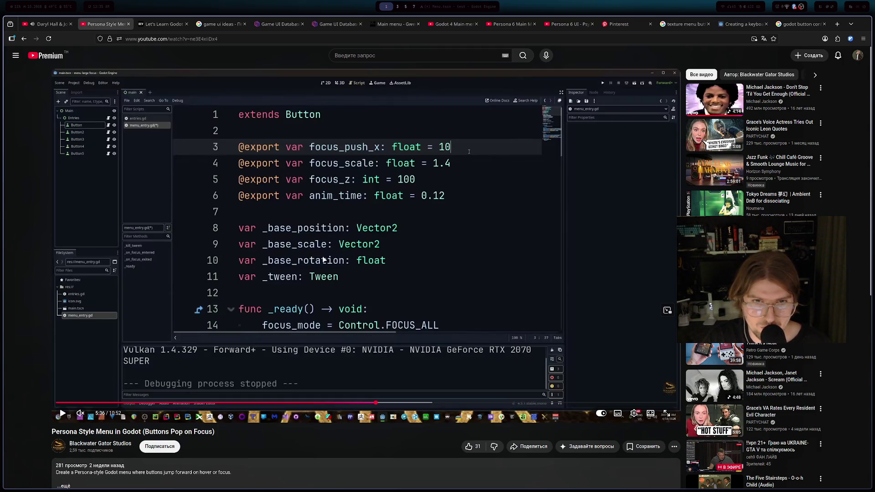
key(space)
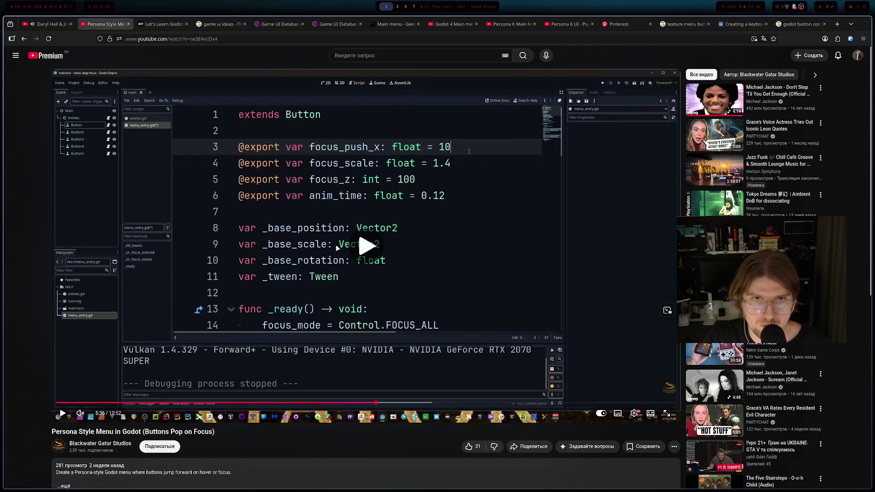
- Skip past the _ready code to the _on_focus_entered tween code, then return to Godot
key(Right)
key(Right)
key(Right)
key(Right)
key(Right)
key(Right)
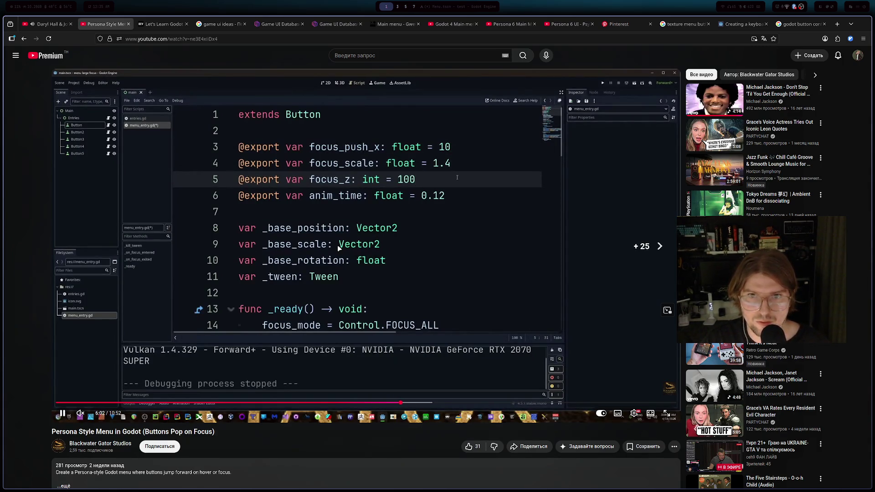
key(Right)
key(Right)
key(Right)
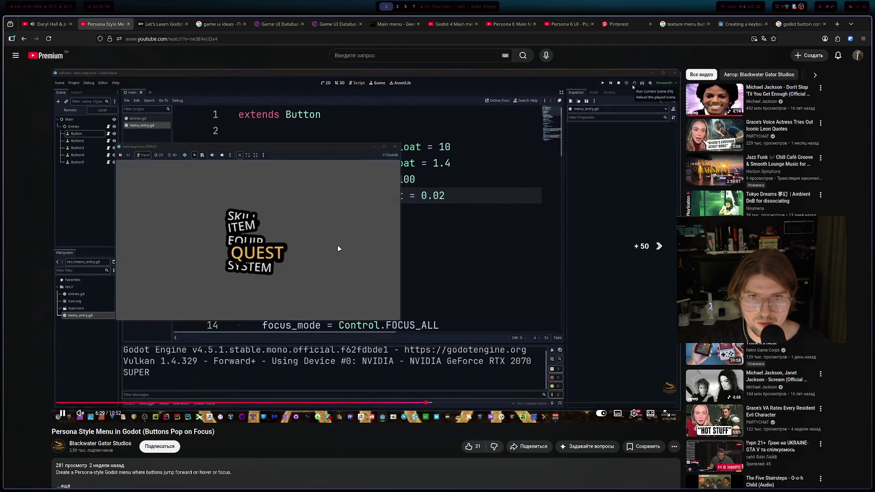
key(Right)
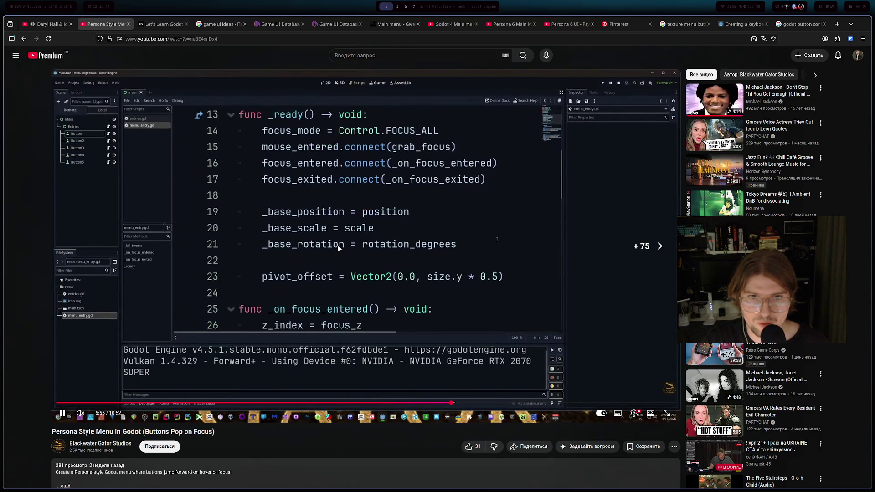
key(space)
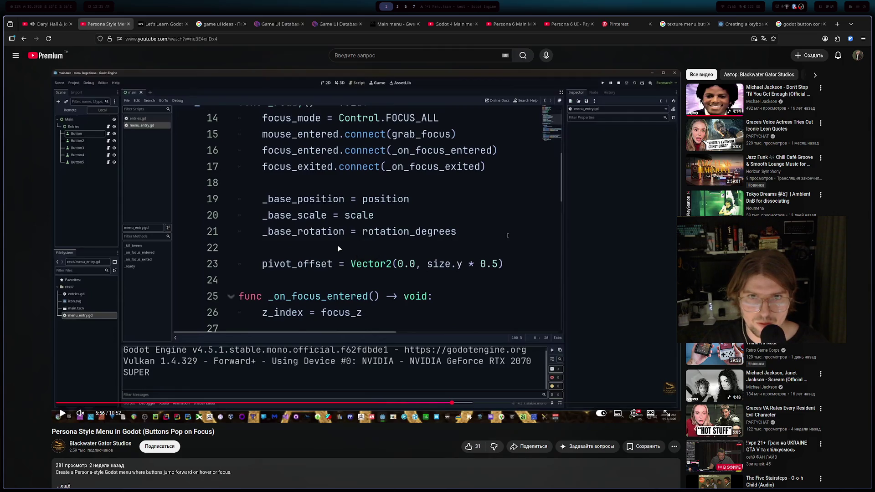
key(space)
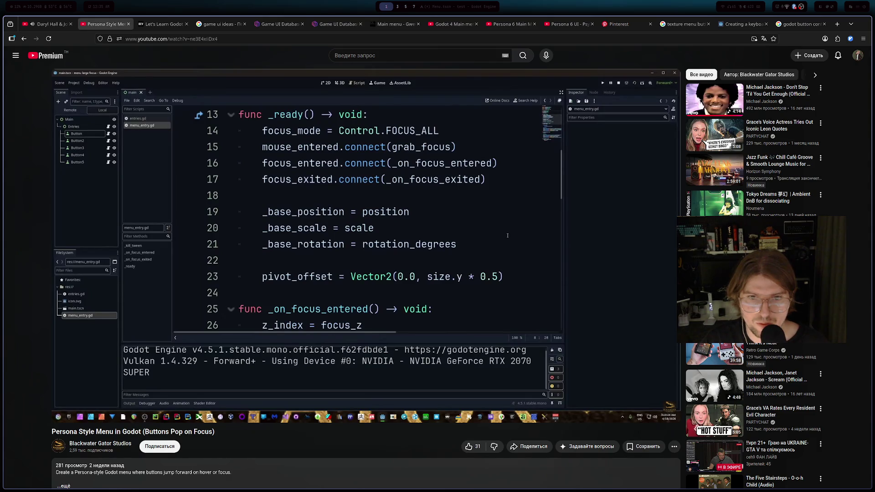
key(space)
key(space)
key(Right)
key(Right)
key(Right)
key(Right)
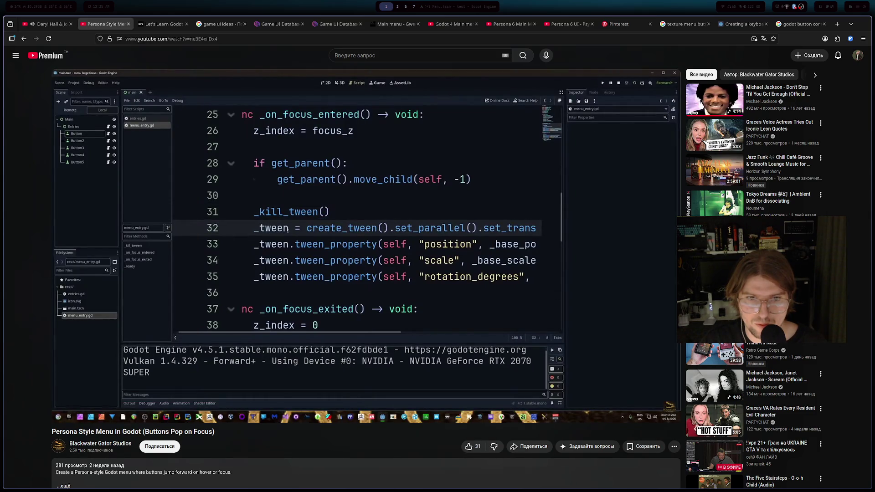
key(alt+Tab)
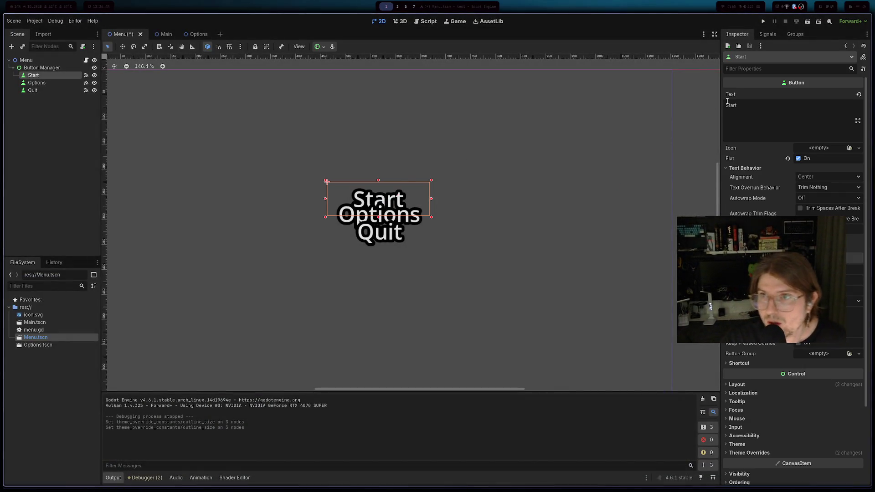
- Glance at the Start button's signals, then return to its Inspector properties
scroll(732, 94, down, 5)
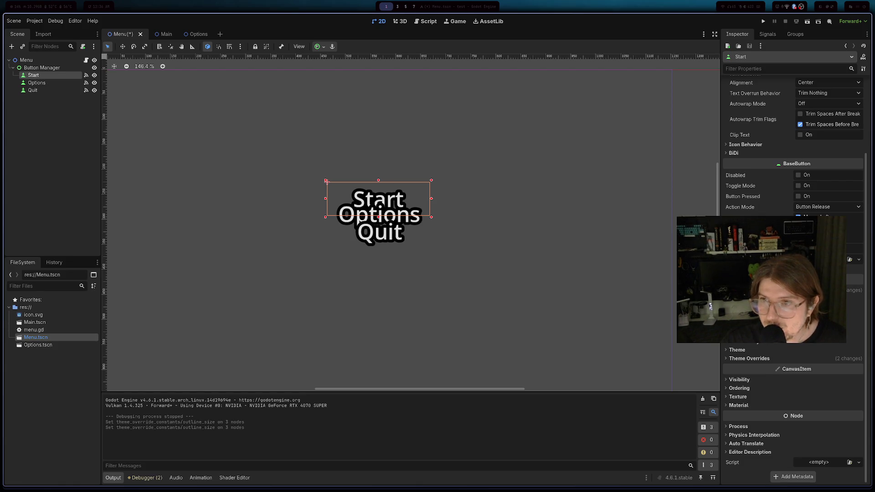
scroll(793, 137, up, 5)
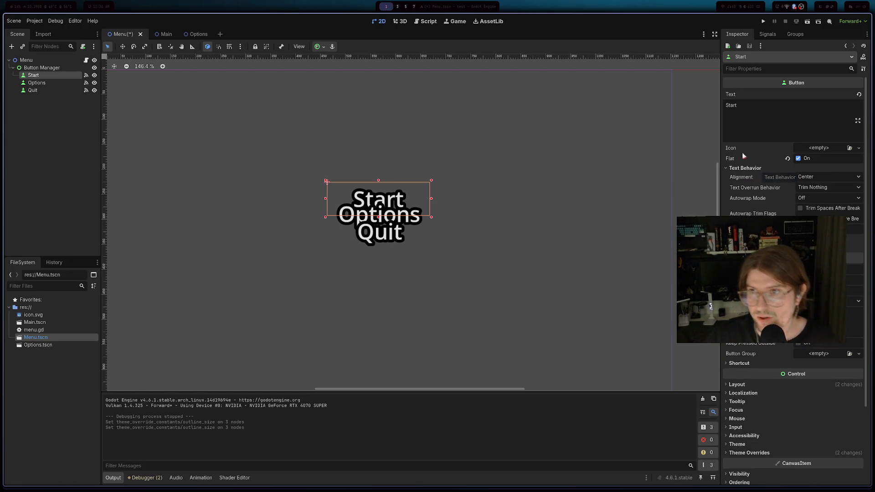
click(768, 34)
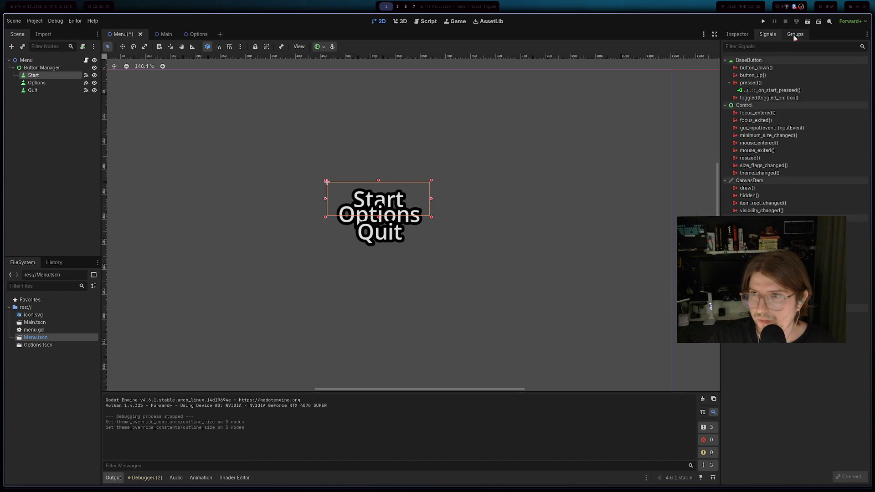
click(737, 33)
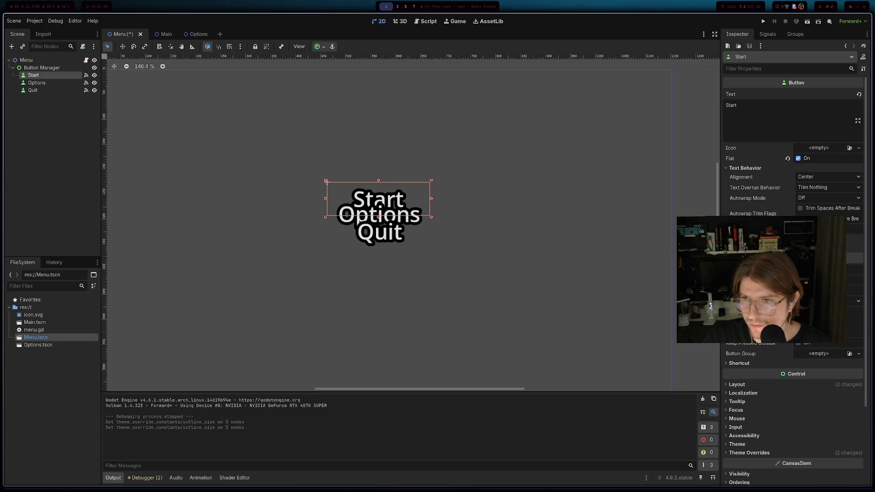
- Expand Start's Theme, Accessibility, Mouse, Focus and Layout > Transform sections
scroll(760, 387, down, 5)
click(737, 351)
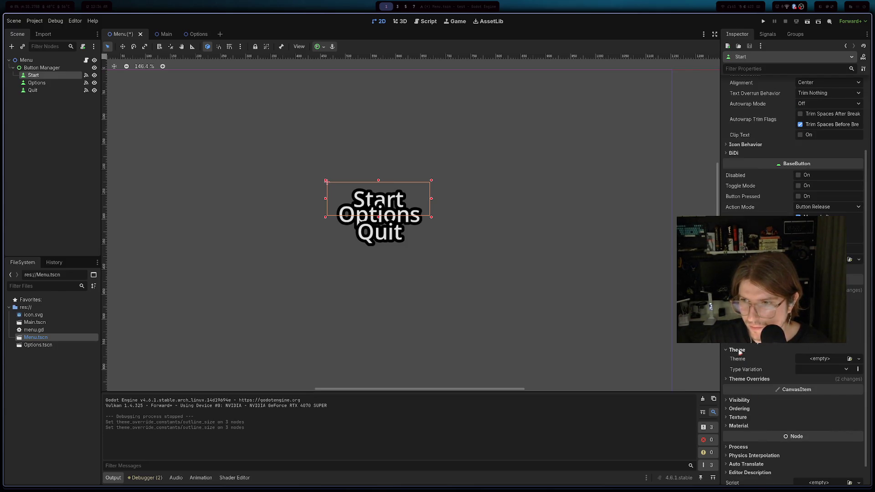
click(739, 345)
click(739, 333)
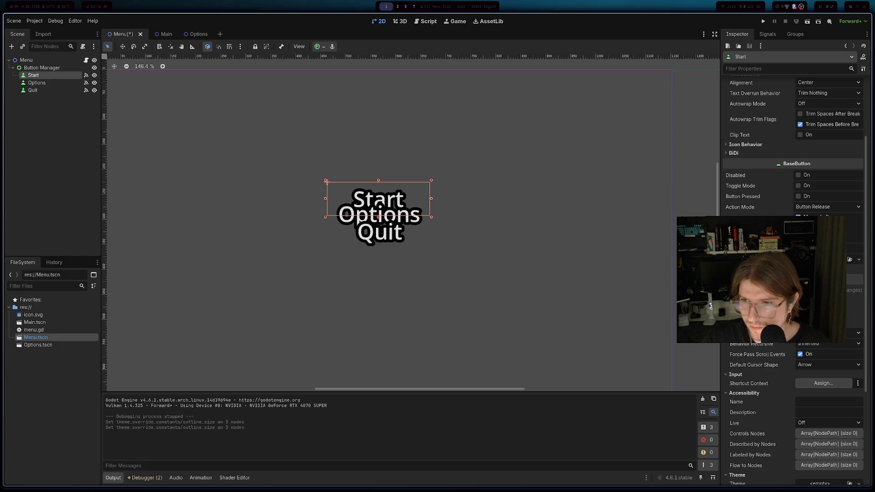
click(738, 314)
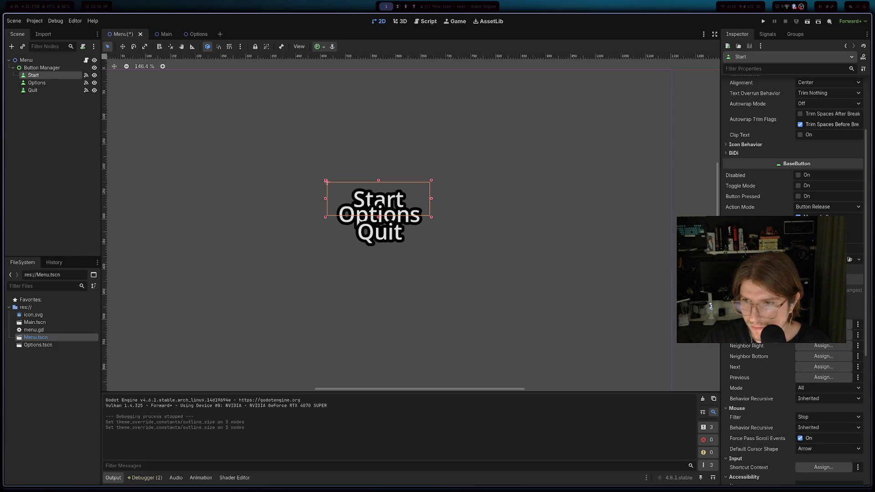
scroll(770, 351, up, 6)
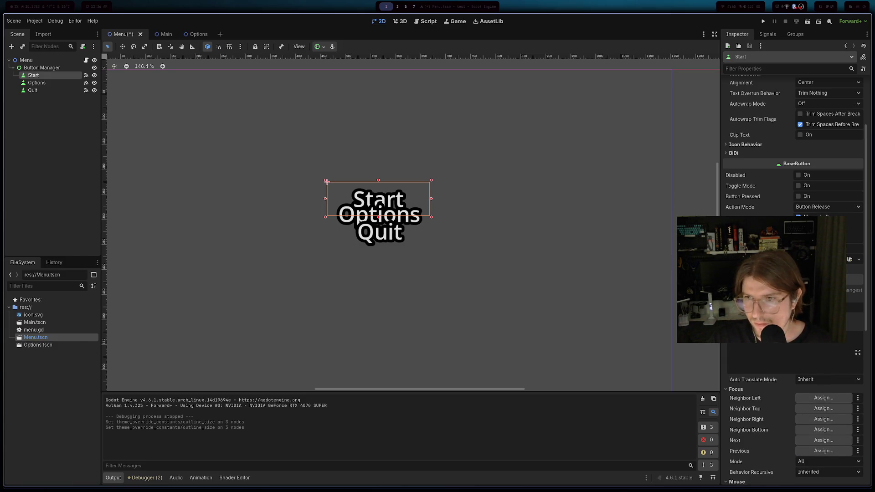
scroll(773, 351, down, 2)
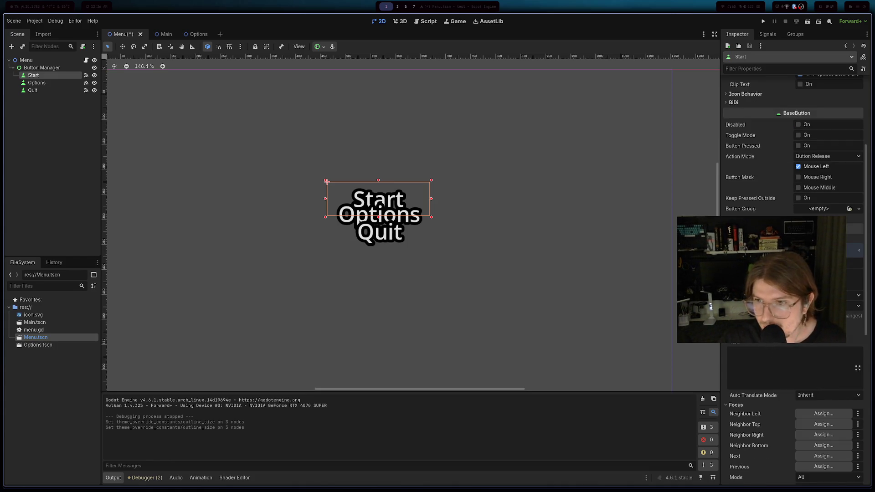
click(748, 338)
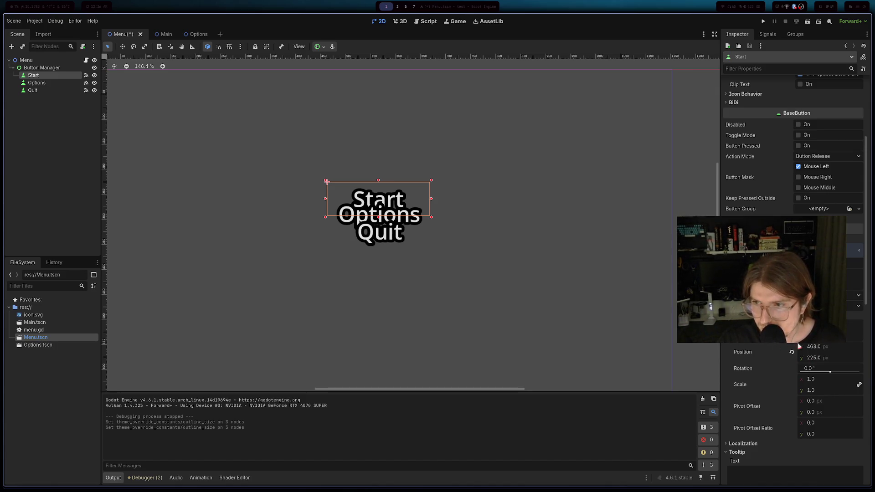
- Tilt Start slightly and rotate Options about 10° counter-clockwise via Transform
drag(831, 373, 829, 373)
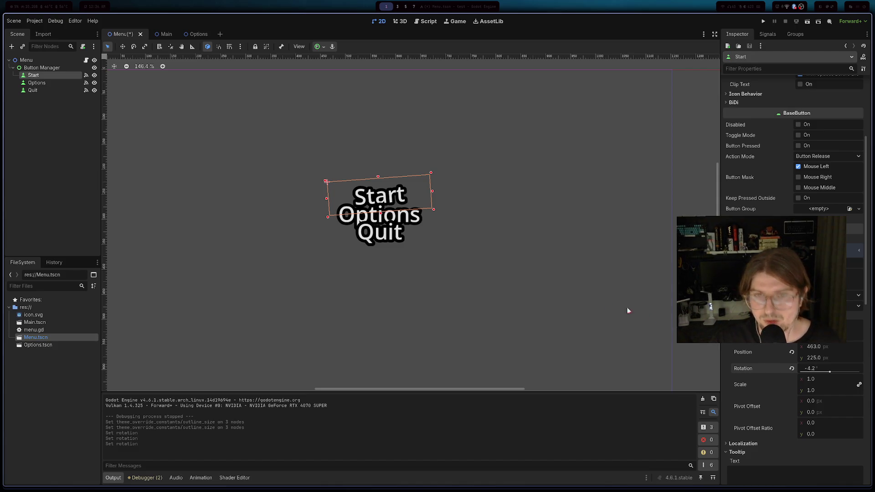
scroll(514, 314, down, 1)
click(393, 220)
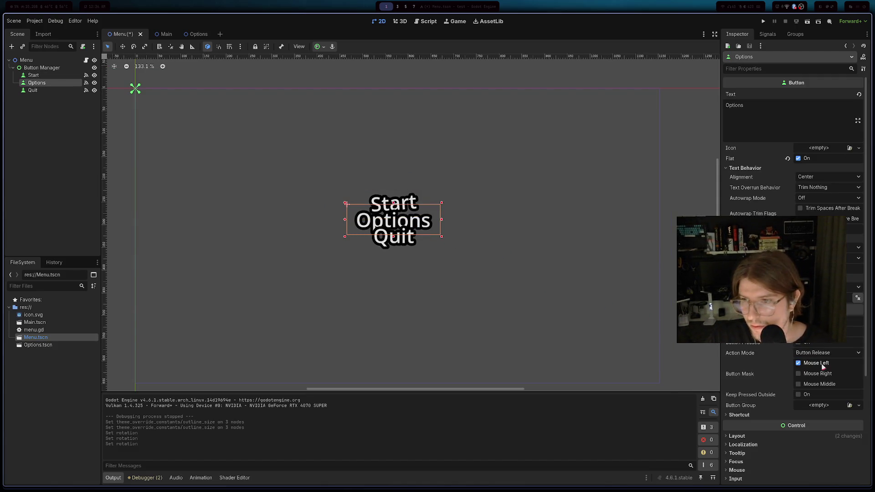
scroll(823, 366, down, 4)
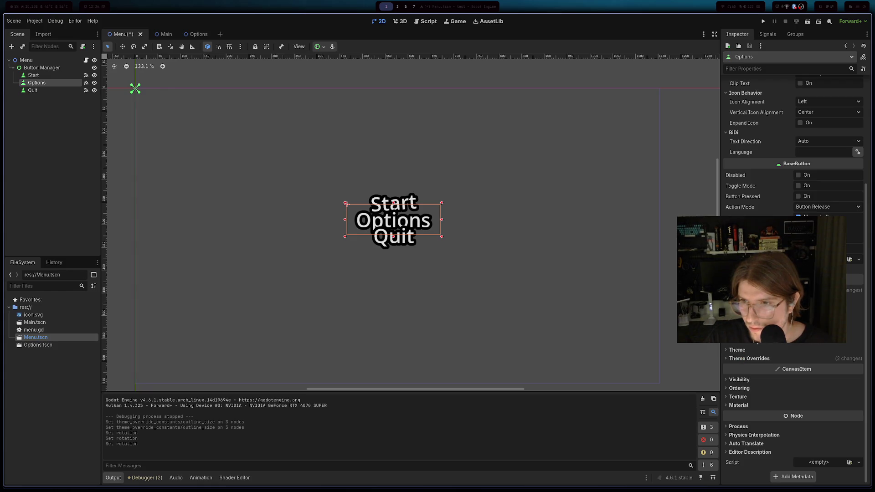
click(737, 289)
click(745, 365)
scroll(780, 406, down, 4)
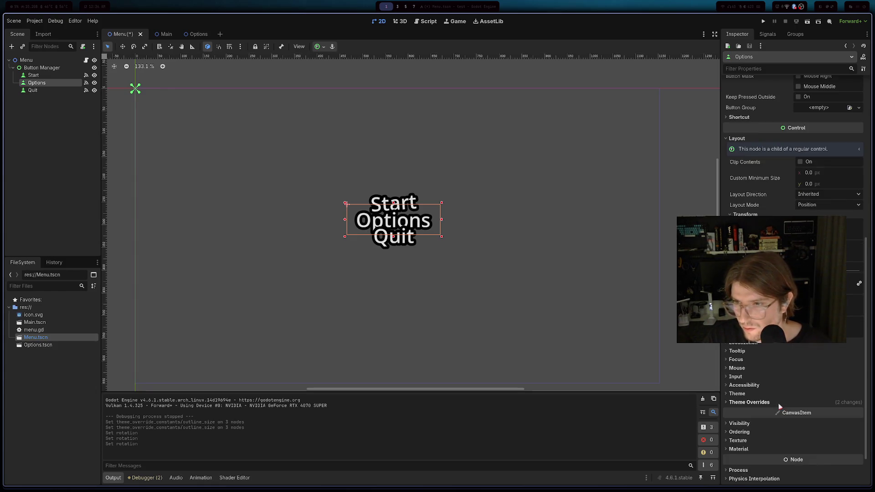
drag(821, 272, 812, 273)
- Nudge the Quit and Options labels slightly to tighten the stack
drag(403, 245, 430, 225)
click(492, 271)
click(426, 228)
click(494, 274)
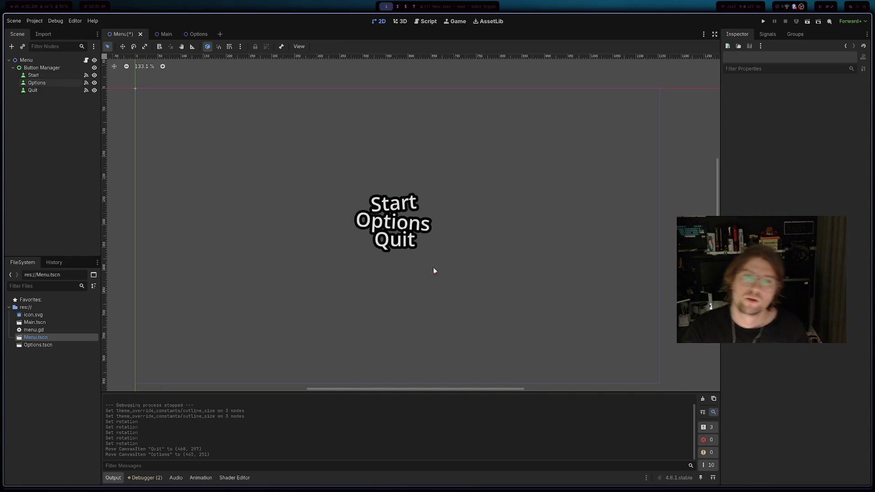
click(411, 232)
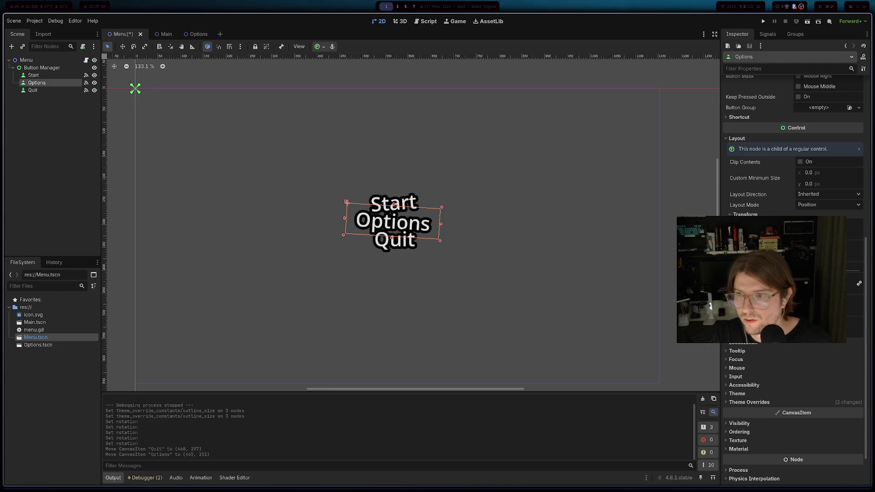
- Undo a pivot offset change on Options and move Start about 10 px down
key(v)
key(ctrl+z)
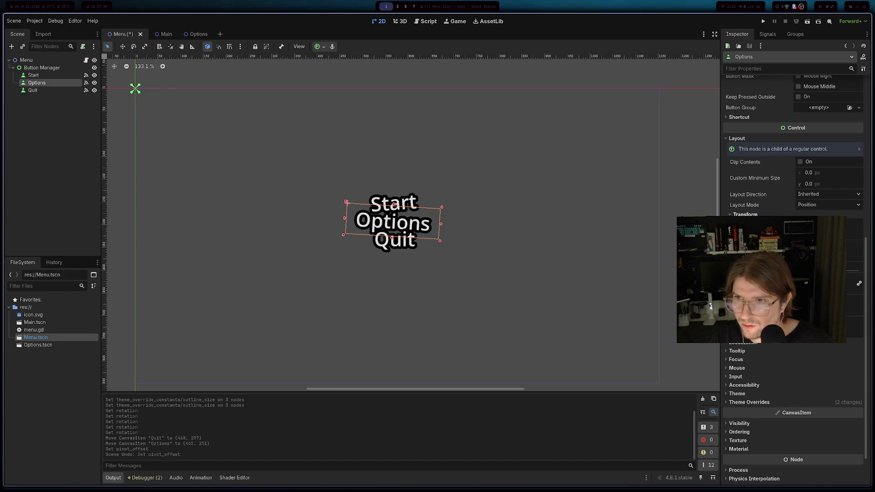
click(393, 205)
drag(409, 203, 411, 209)
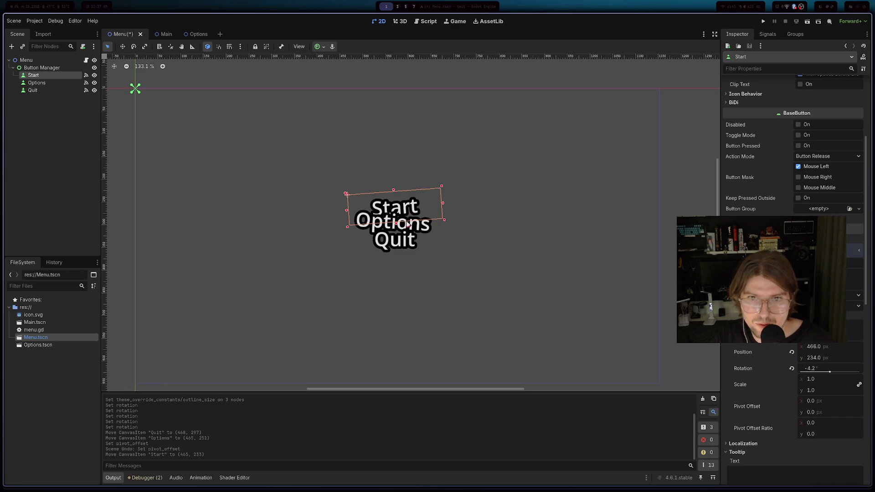
- Keep Start's Layout Direction as Inherited and toggle its Clip Contents
click(424, 226)
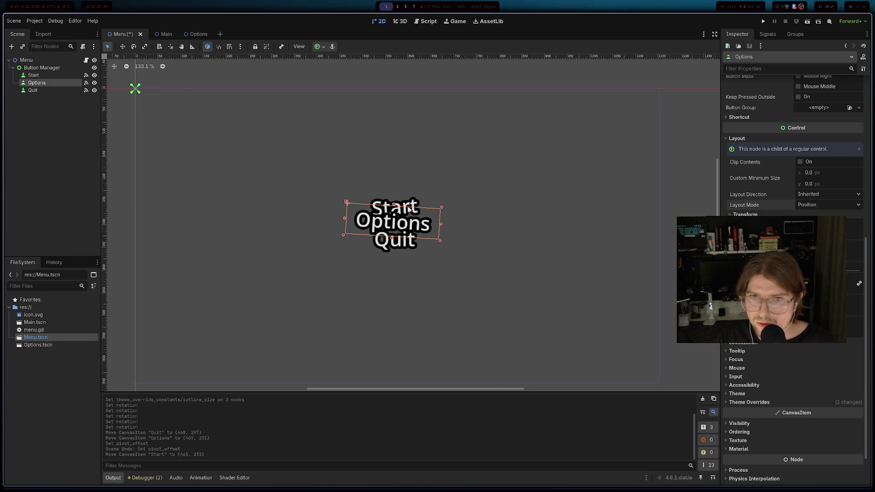
click(409, 206)
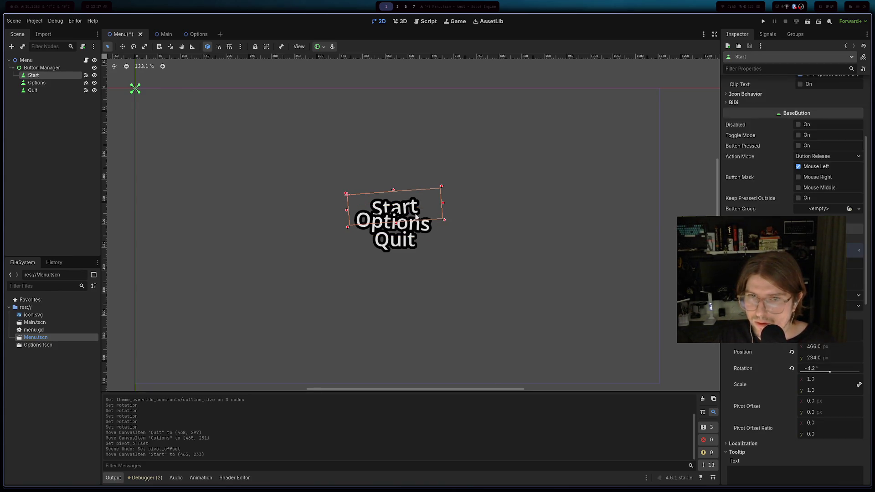
scroll(794, 282, down, 5)
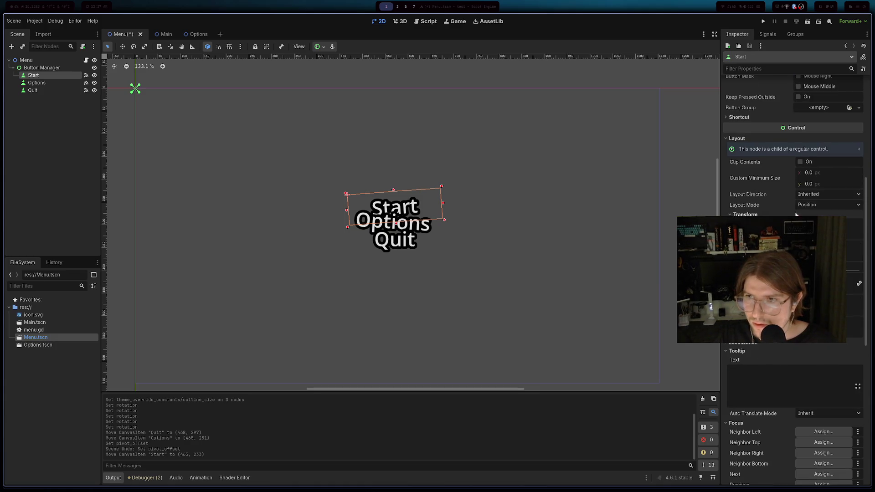
click(814, 194)
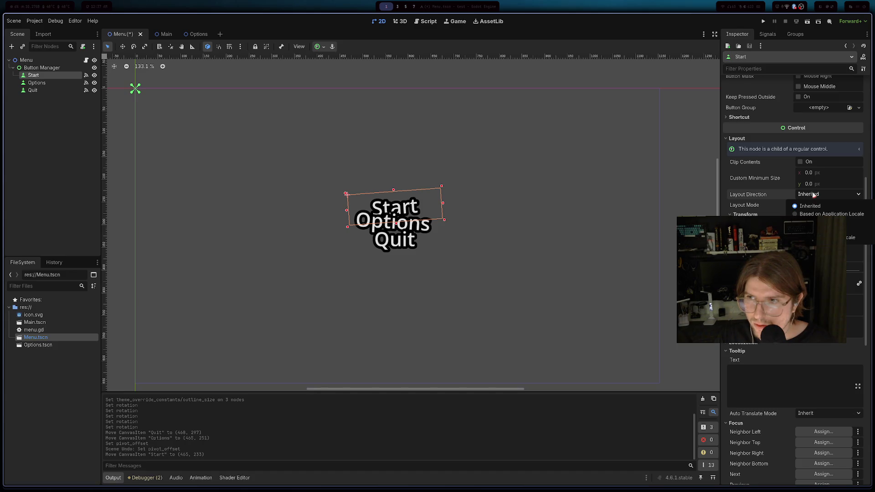
click(806, 173)
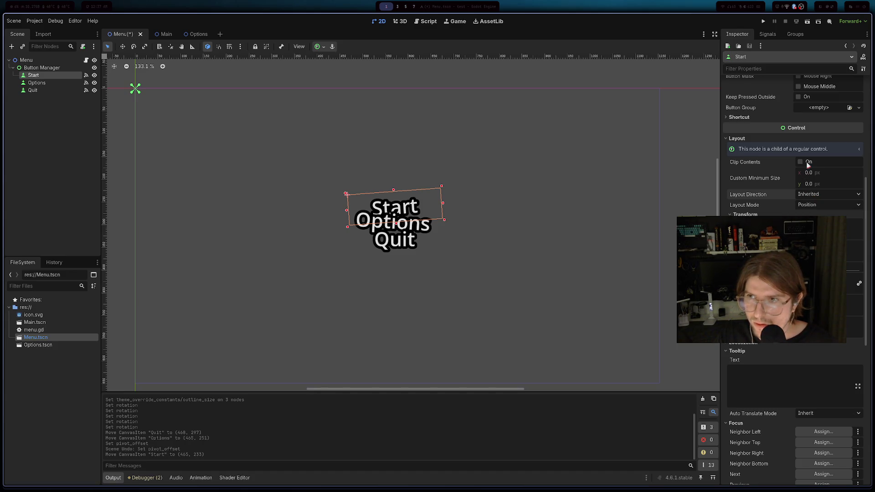
click(806, 162)
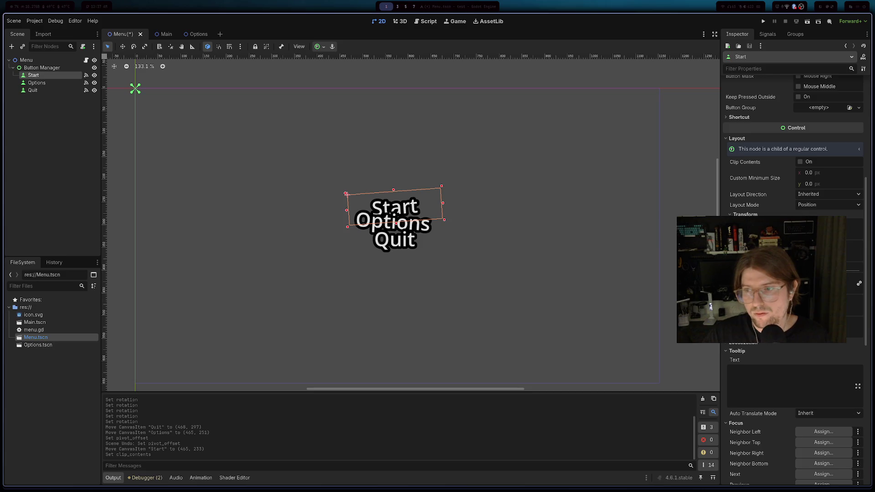
- Try Pivot Offset Ratio values on Start and undo them with Ctrl+Z
key(Return)
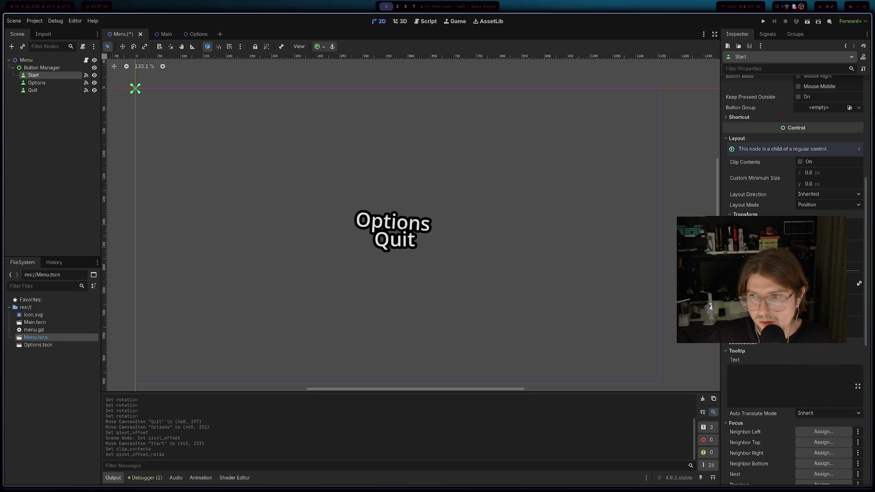
click(811, 352)
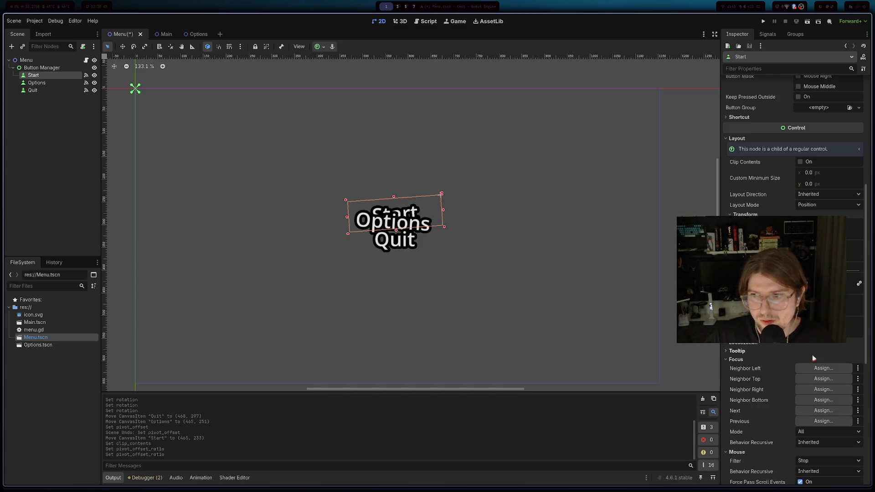
click(790, 351)
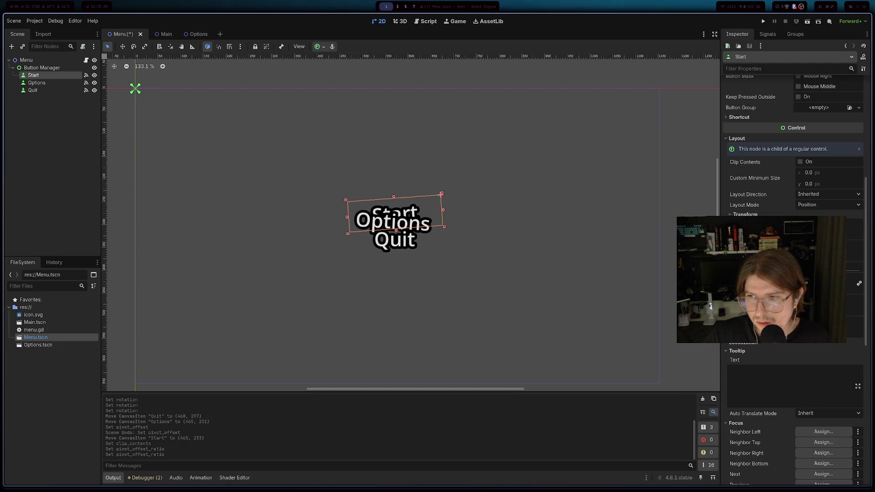
click(811, 341)
key(ctrl+z)
key(ctrl+z)
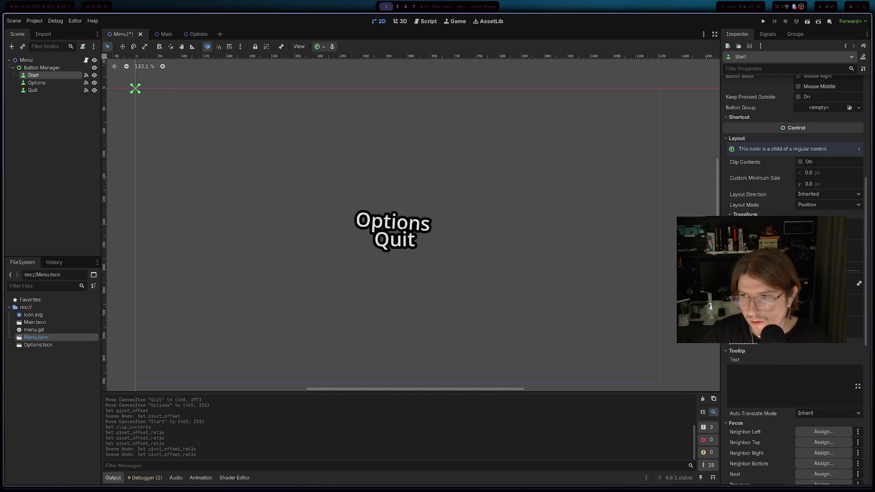
click(806, 339)
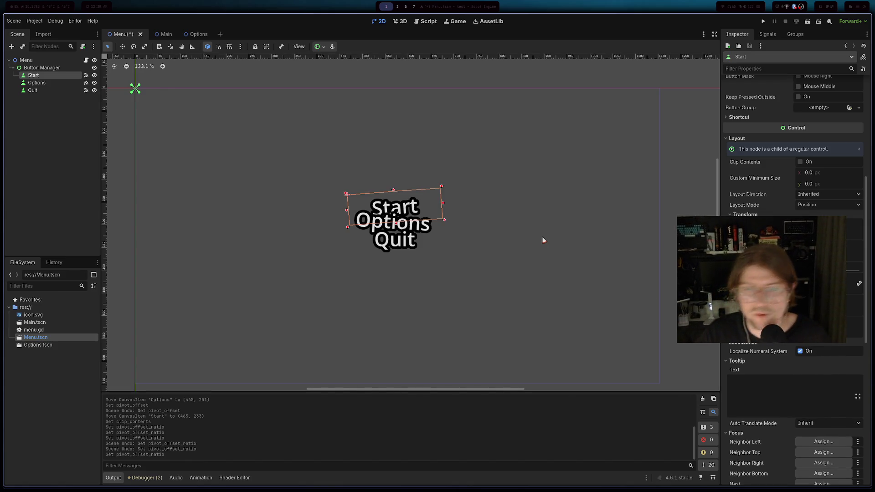
- Reselect Start, collapse the Layout section and run the project
click(402, 224)
click(417, 207)
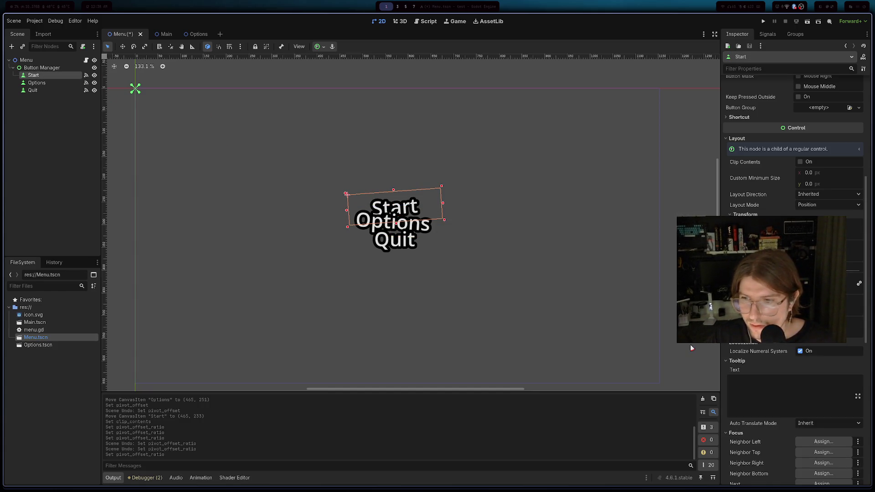
scroll(802, 416, down, 5)
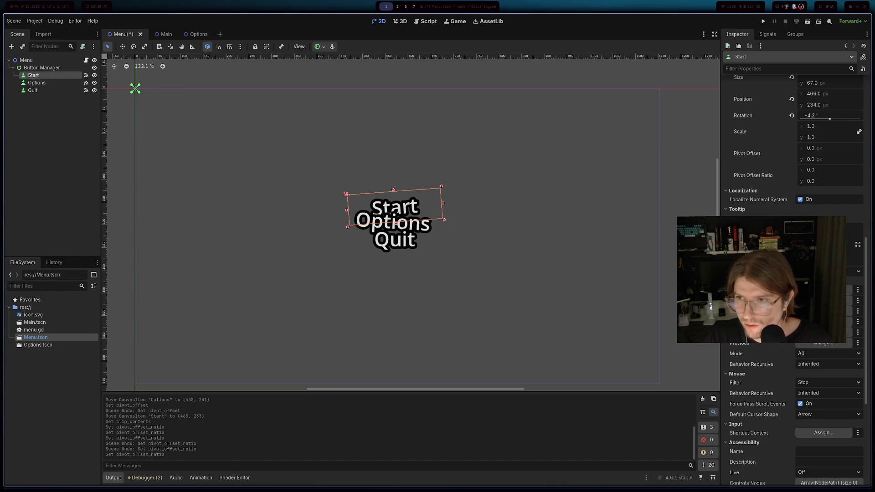
scroll(795, 278, up, 3)
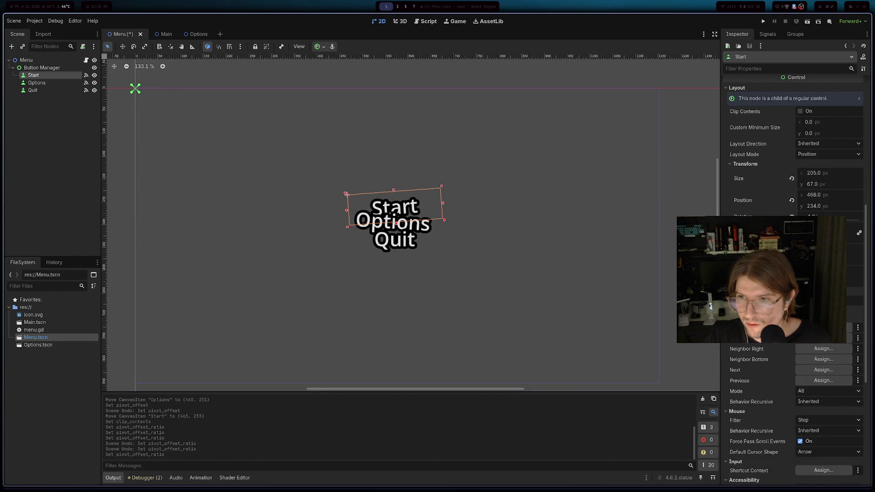
scroll(734, 196, up, 3)
click(730, 190)
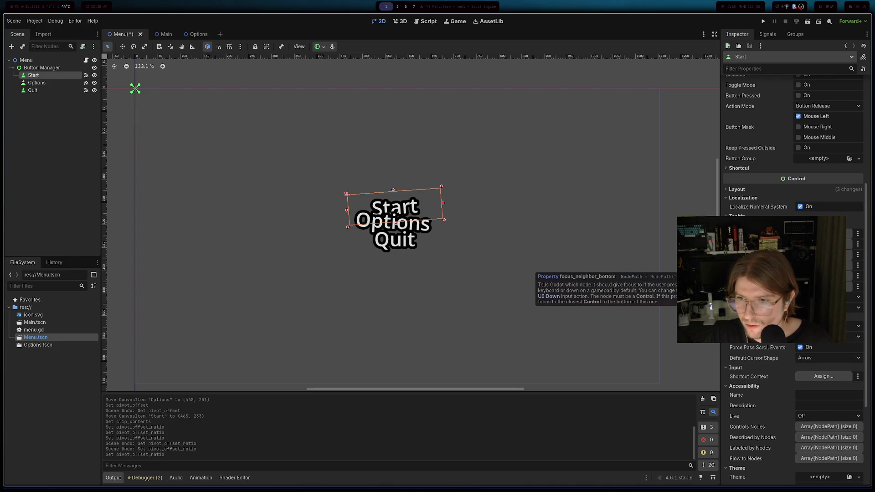
scroll(775, 274, up, 5)
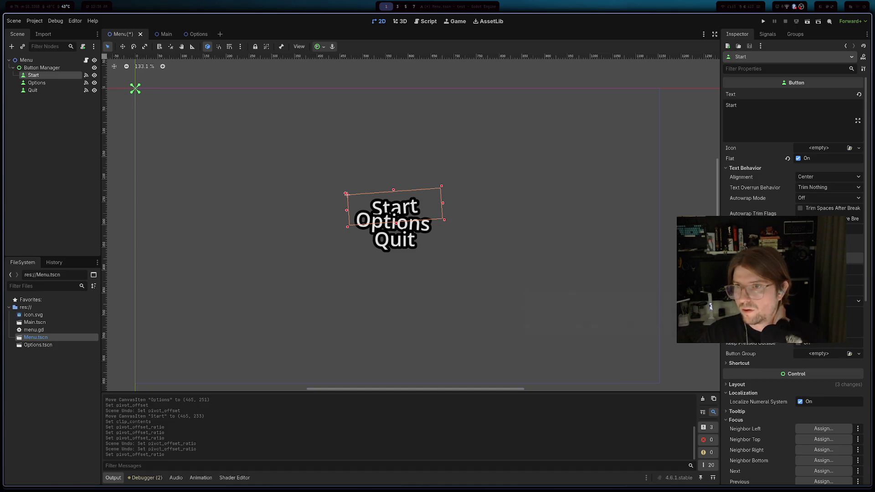
click(764, 21)
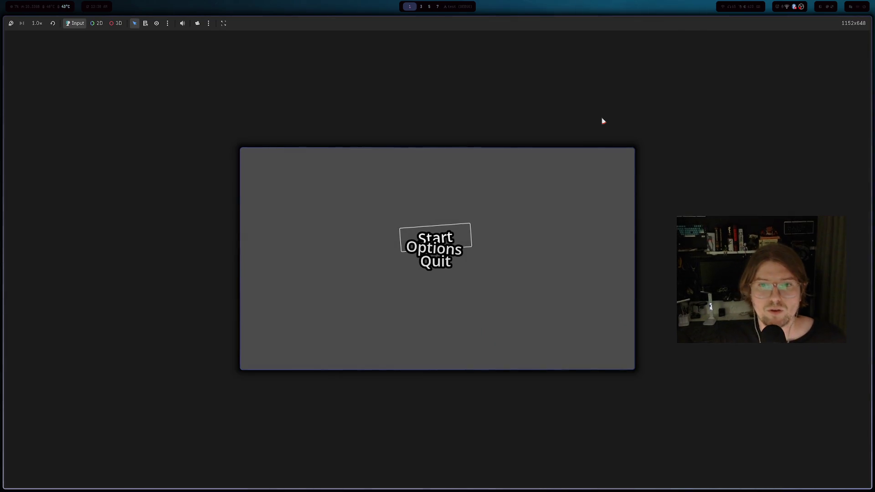
- Test the menu by relaunching with F5 and arrowing focus between buttons, then close it
click(464, 228)
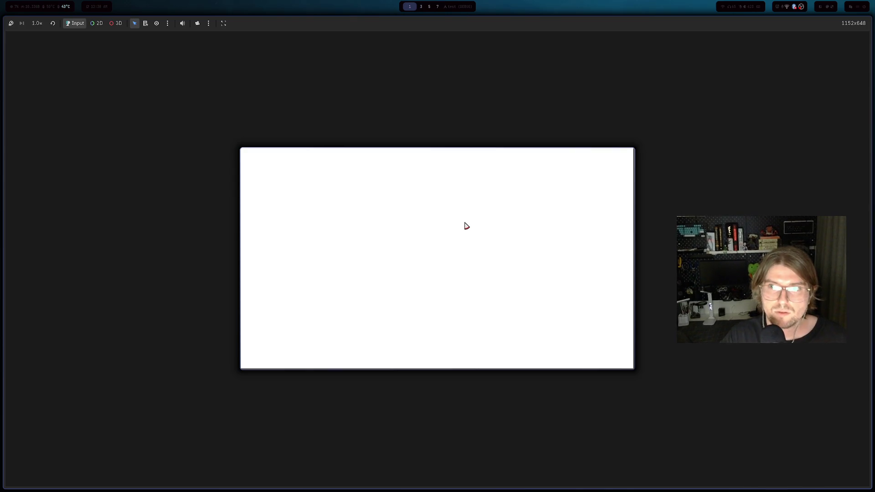
key(F5)
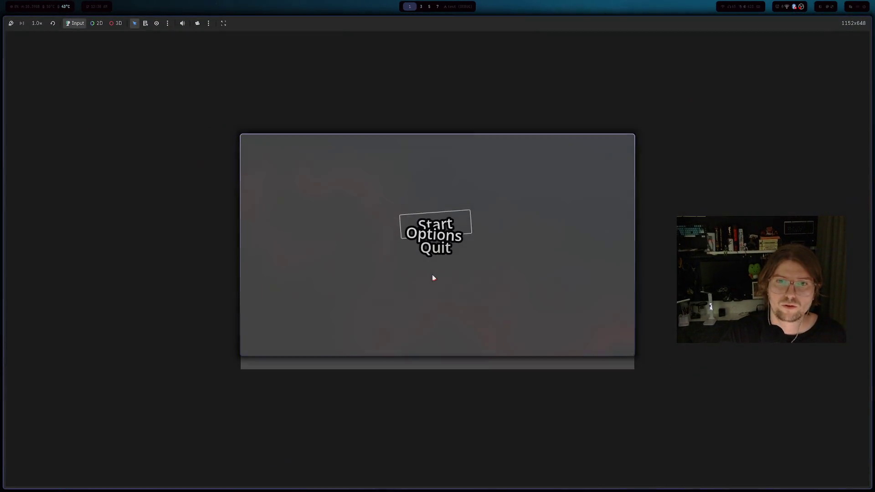
key(Down)
key(Down)
key(Down)
key(Up)
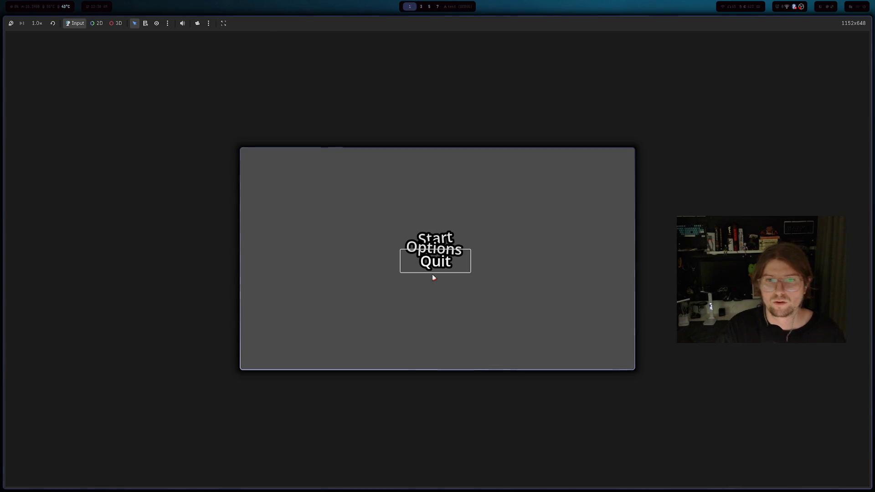
key(Up)
key(Up)
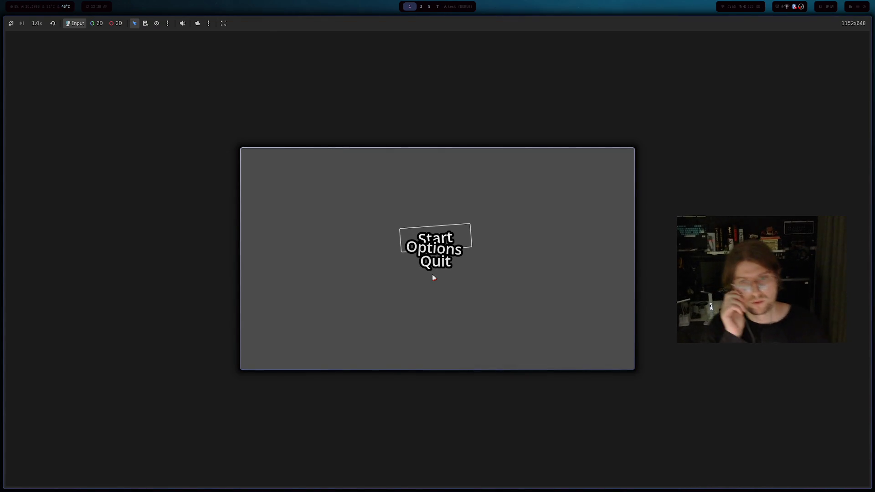
key(F8)
key(alt+Tab)
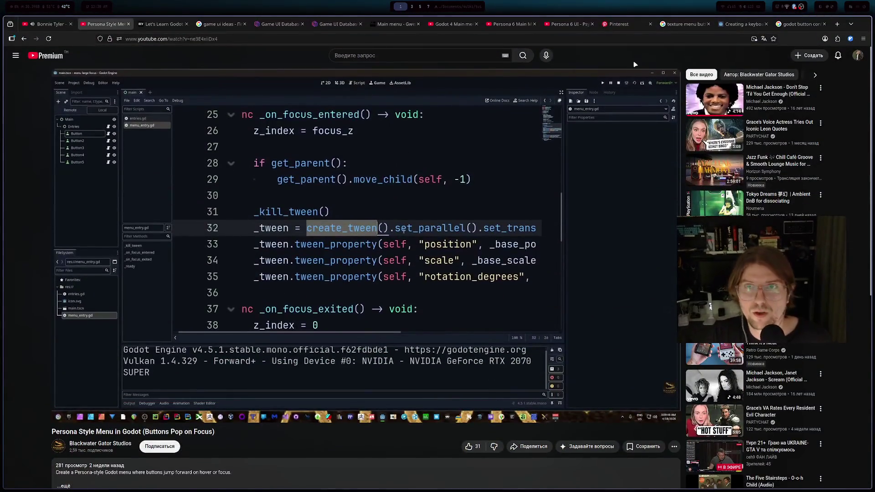
- Search Google for 'godot button focus remove border' and expand the AI overview
key(ctrl+t)
text(godot butto)
text(n focus )
text(remove o)
text(ut)
key(BackSpace)
key(BackSpace)
key(BackSpace)
text(border)
key(Return)
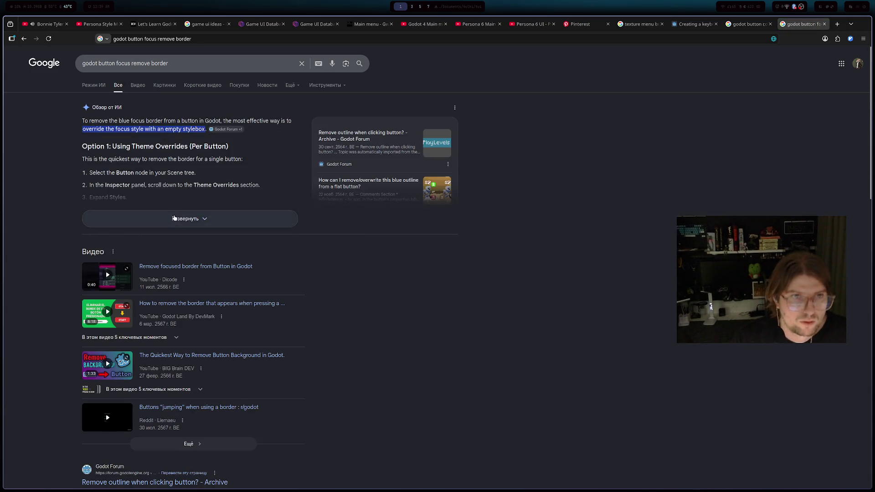
click(174, 218)
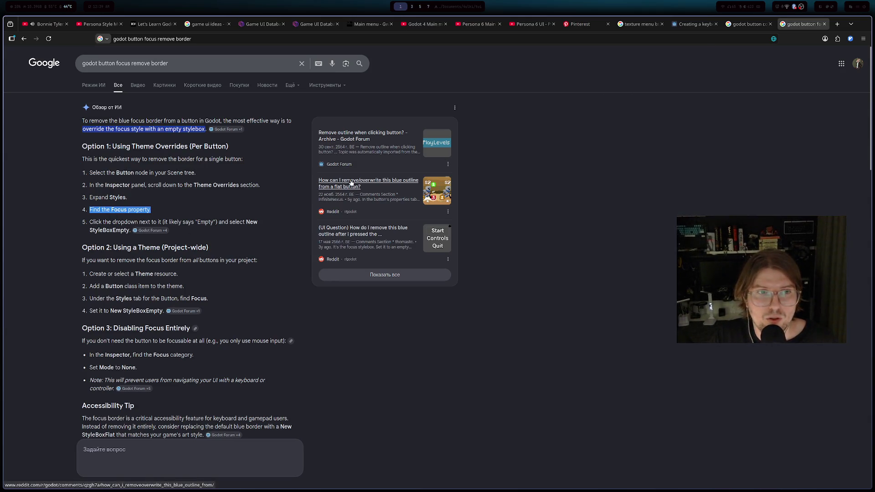
key(alt+Tab)
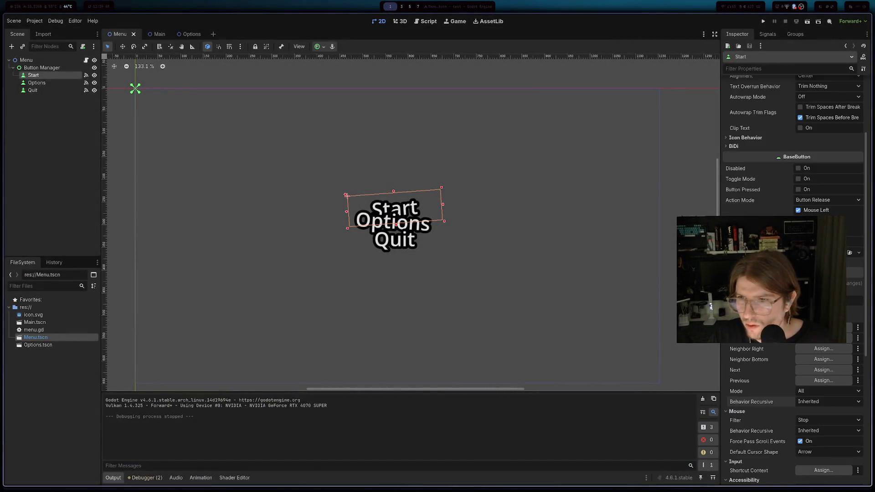
- Expand Start's Theme Overrides and locate its Focus style slot
scroll(751, 388, down, 3)
scroll(751, 388, down, 3)
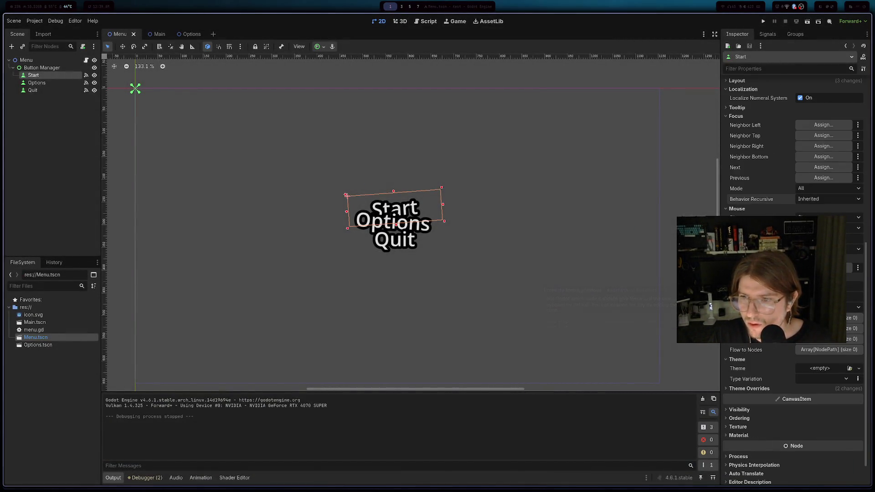
click(751, 388)
scroll(757, 383, down, 2)
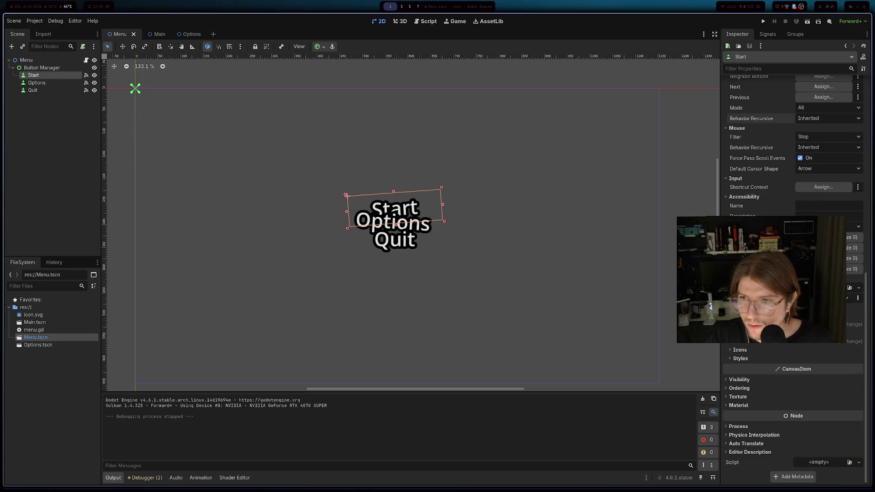
key(alt+Tab)
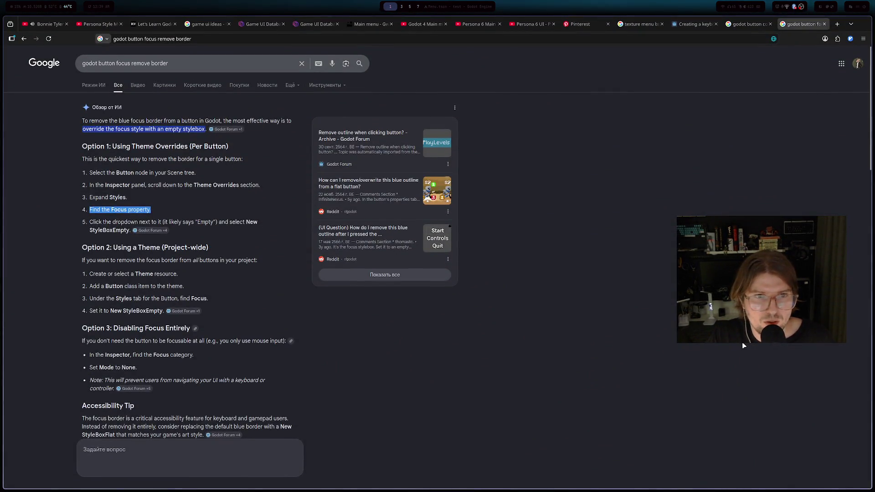
key(alt+Tab)
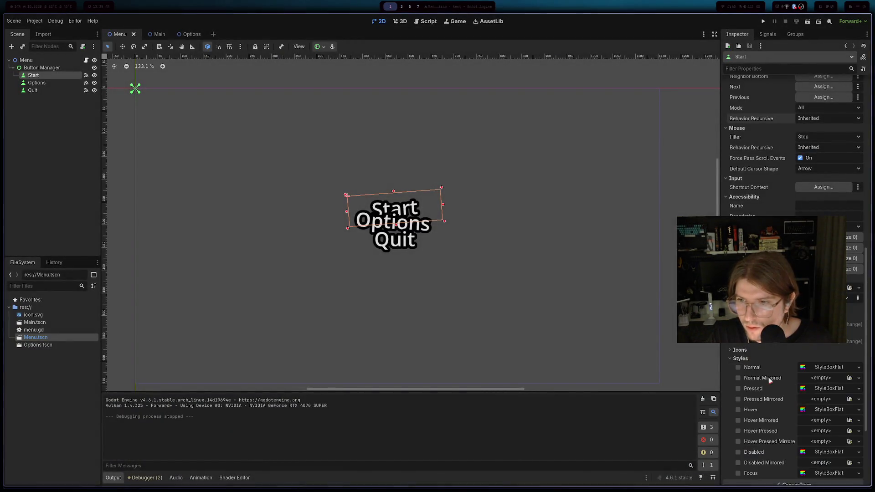
scroll(770, 381, down, 5)
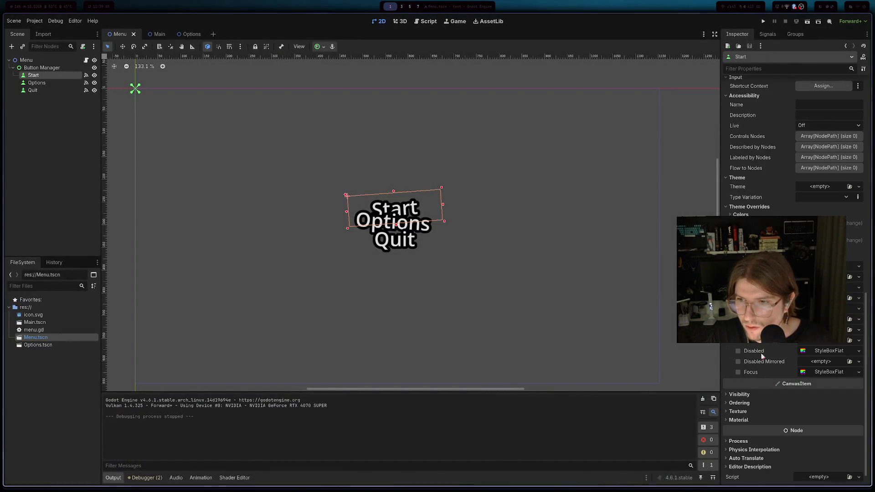
click(819, 372)
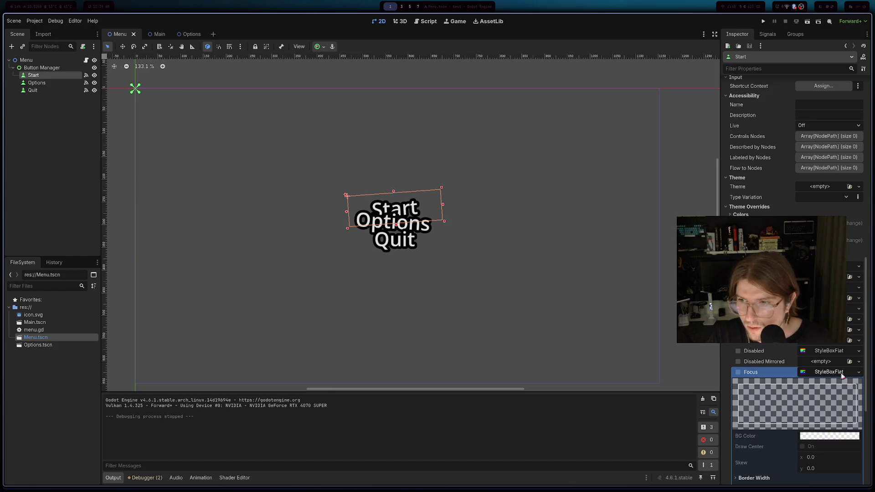
click(857, 372)
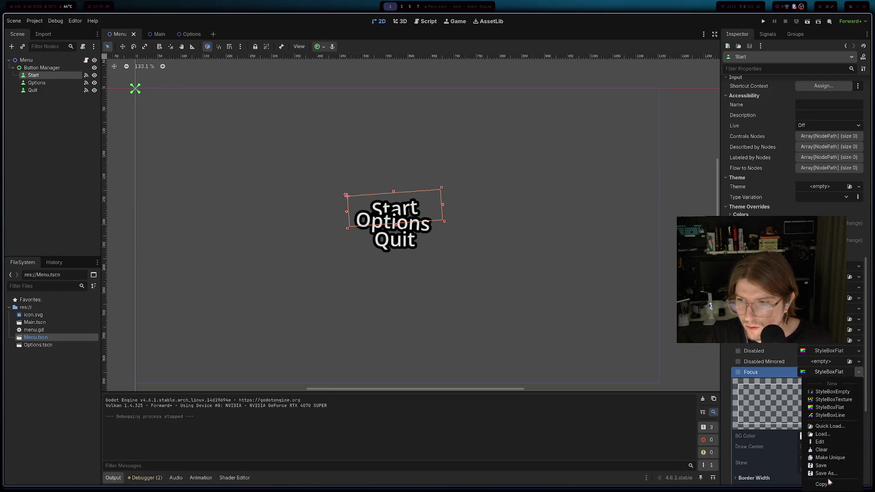
click(837, 376)
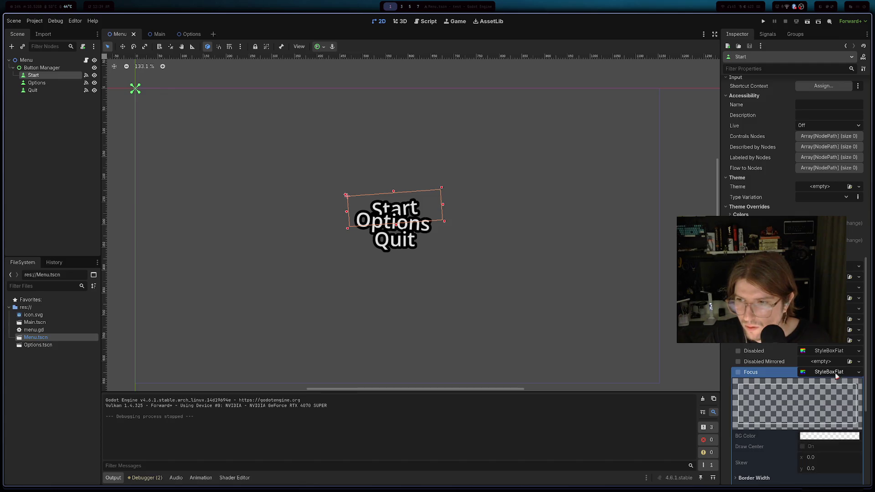
click(834, 374)
click(834, 374)
scroll(839, 367, down, 4)
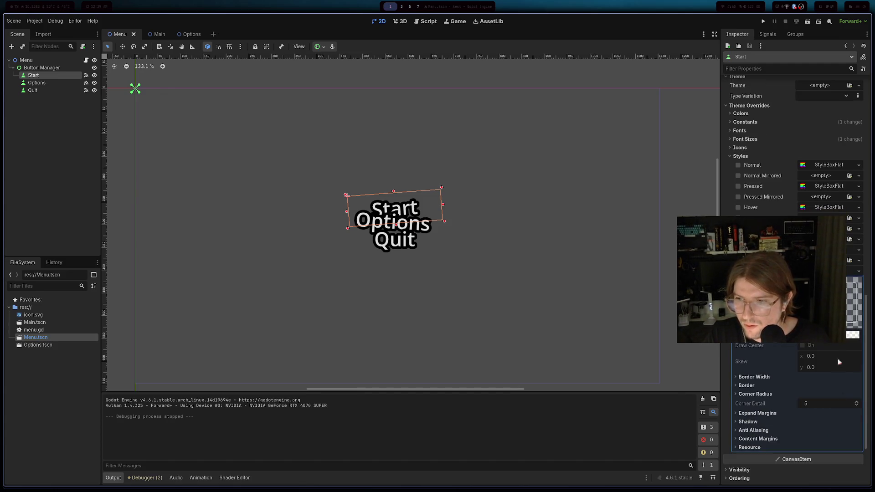
- Assign a new StyleBoxEmpty as Start's Focus style, save the scene and run it
click(859, 271)
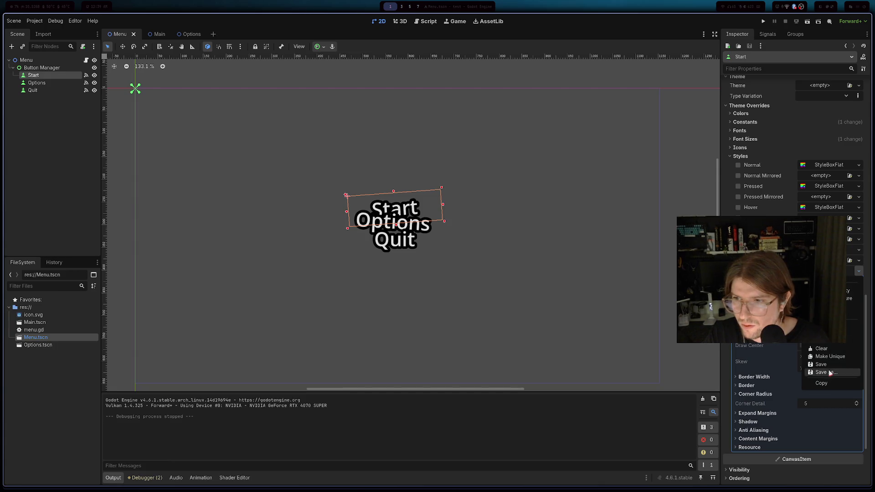
click(830, 357)
click(858, 271)
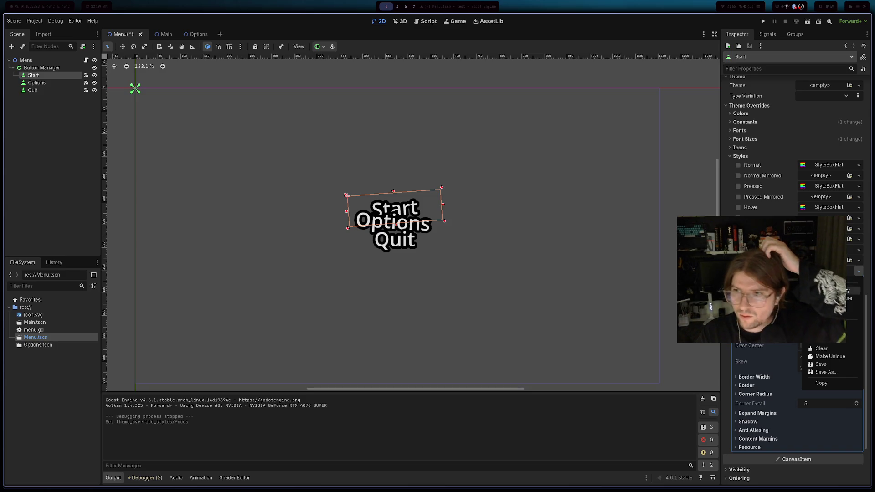
click(831, 357)
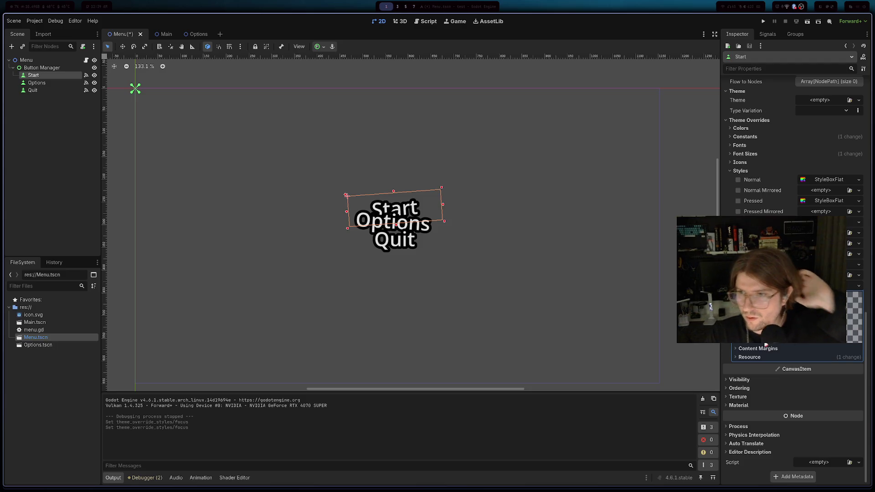
key(ctrl+s)
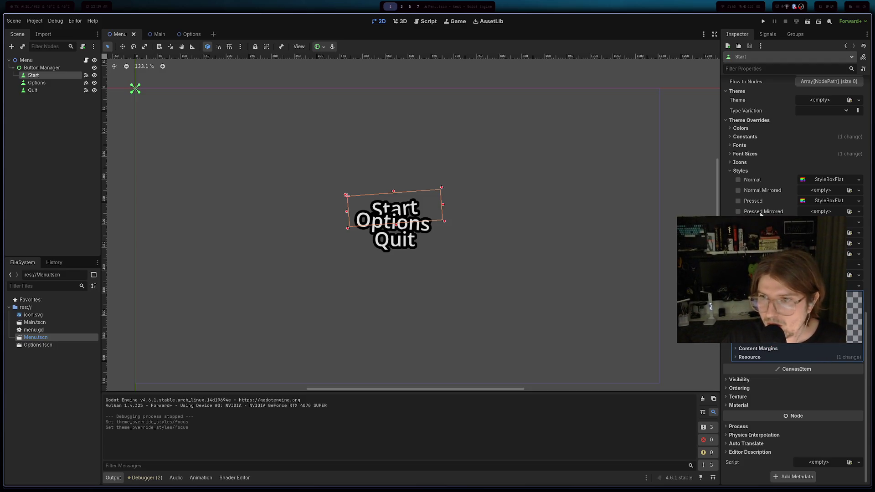
click(763, 21)
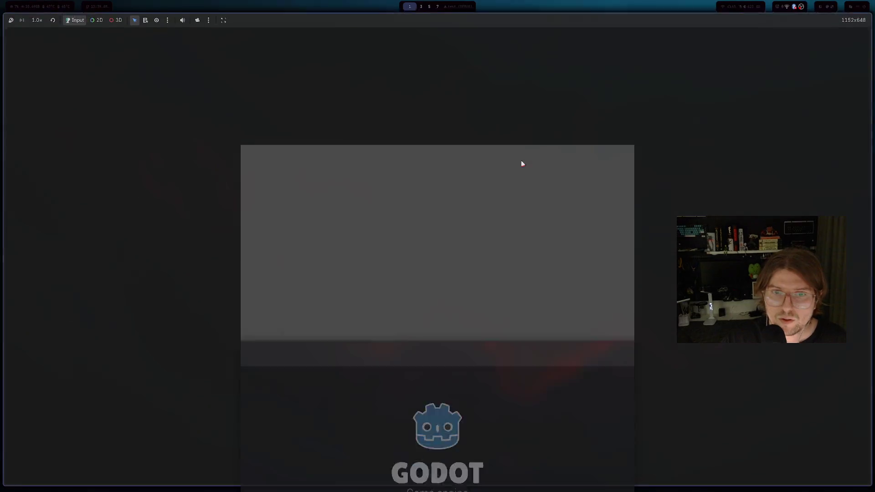
- Arrow focus through Start, Options and Quit in the running game, then stop it
key(Down)
key(Up)
key(Down)
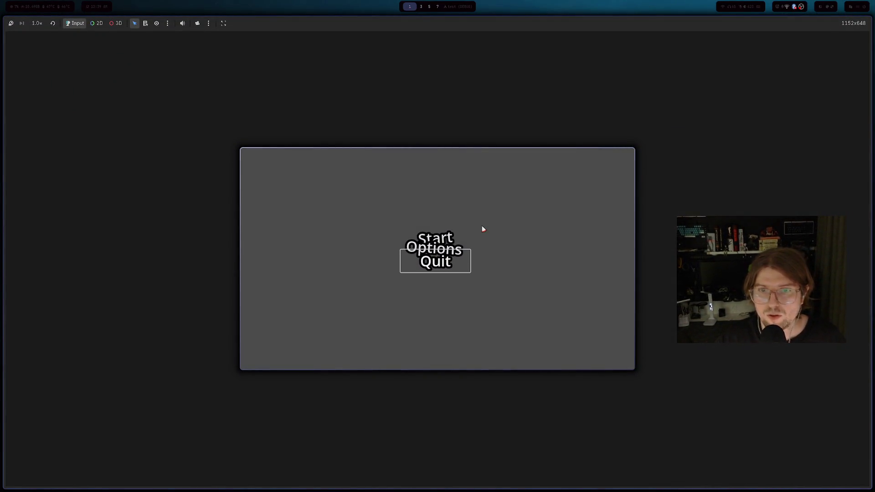
key(Return)
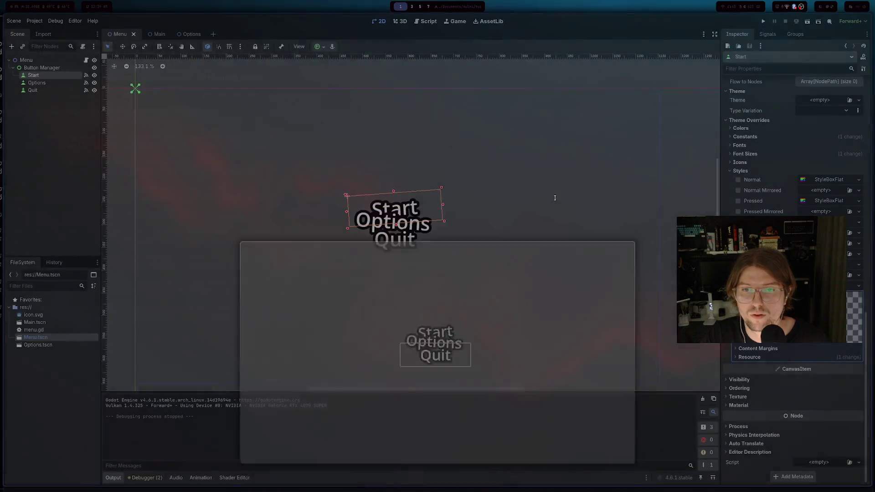
- Cycle through the overlapping buttons in the 2D canvas until Start is selected
click(405, 228)
click(404, 241)
click(404, 214)
click(404, 231)
click(404, 219)
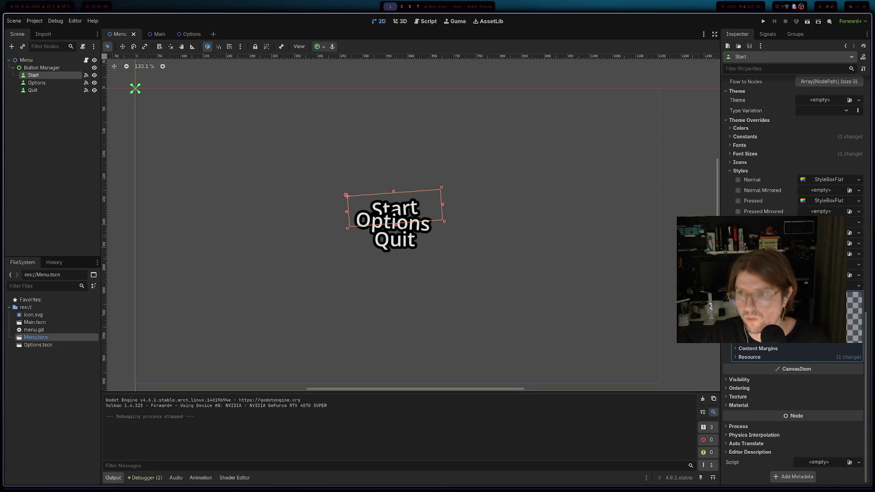
- Check Start's constant overrides, set its Z Index to 10, then select Options
scroll(796, 280, up, 3)
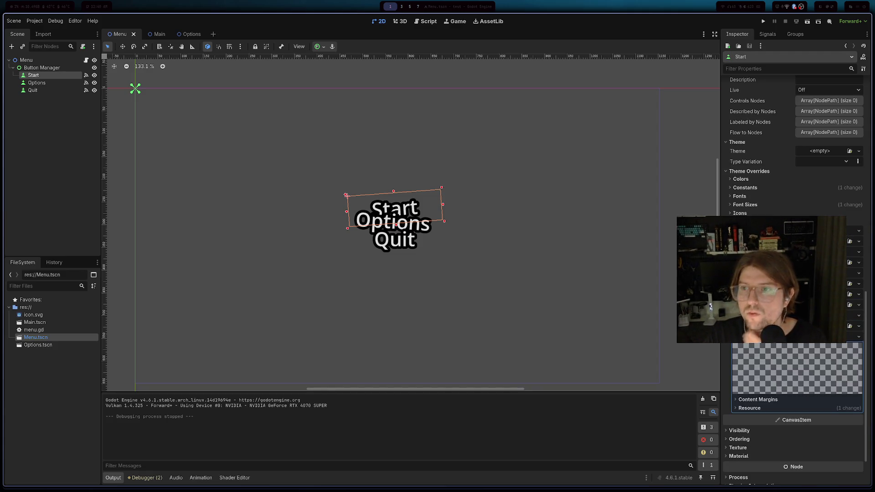
click(746, 188)
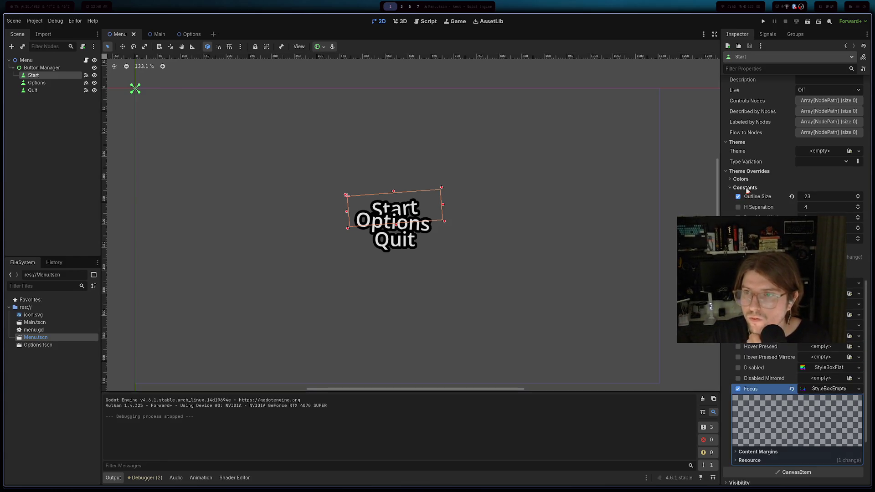
mouse_move(779, 199)
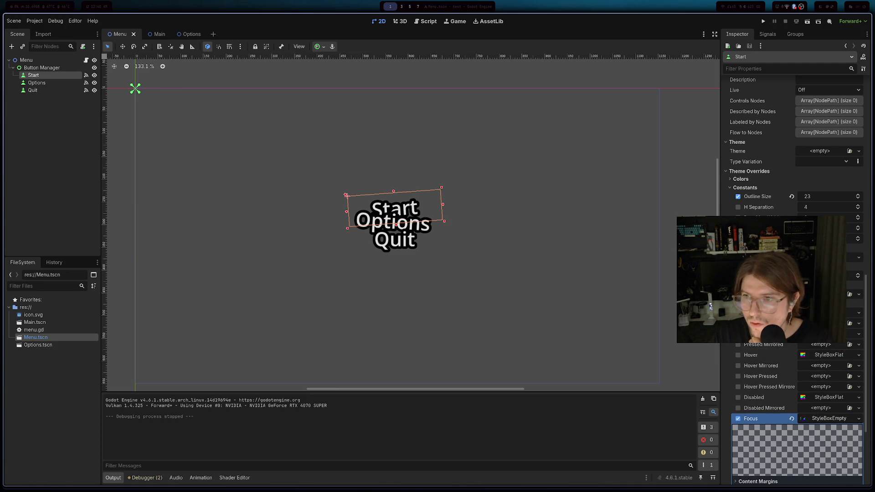
scroll(793, 273, down, 5)
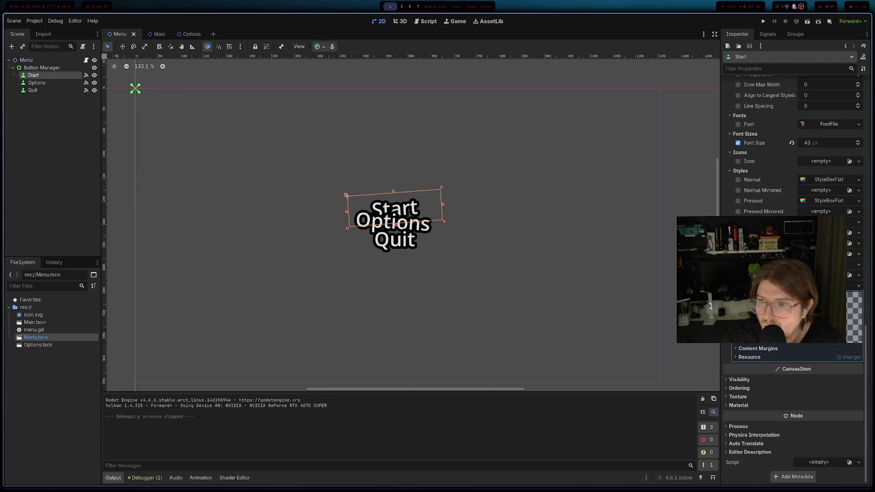
click(740, 388)
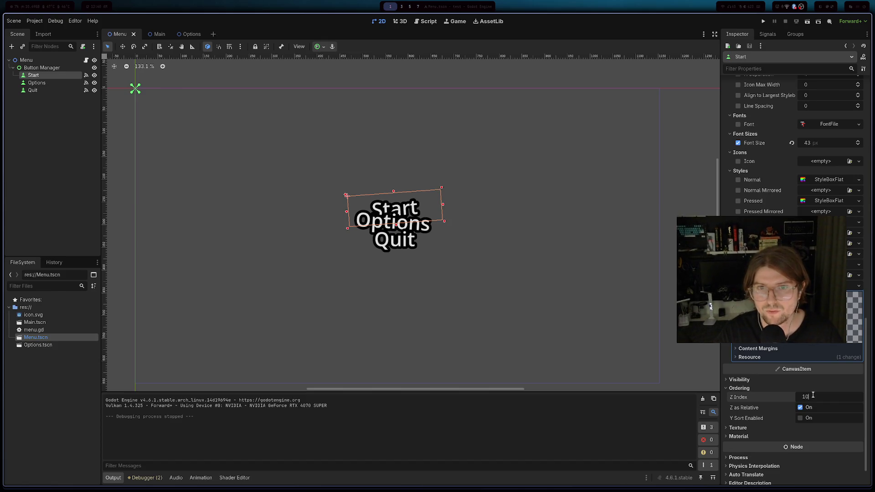
key(Return)
click(502, 287)
click(417, 223)
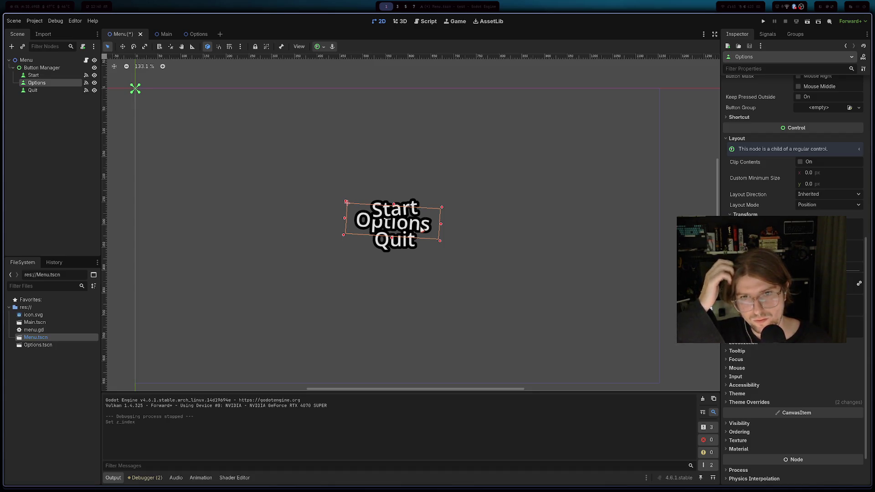
- Nudge the Quit label up slightly
click(400, 205)
click(485, 226)
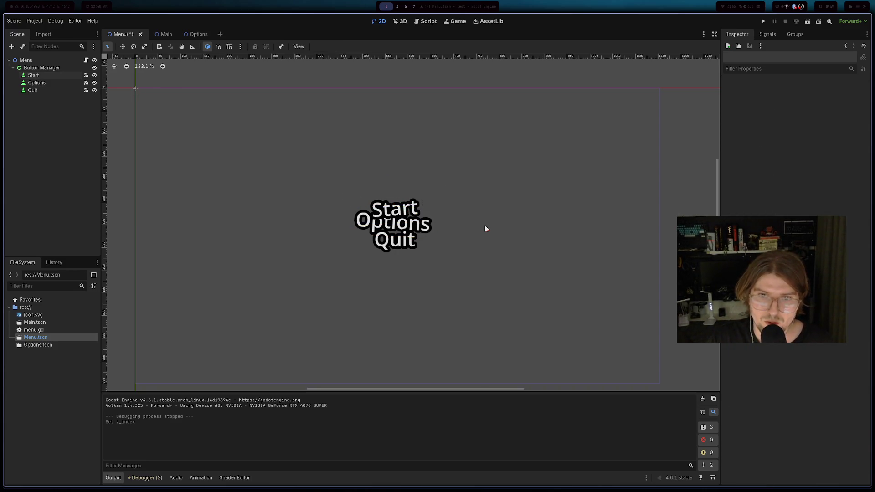
click(415, 242)
drag(399, 241, 399, 239)
click(515, 301)
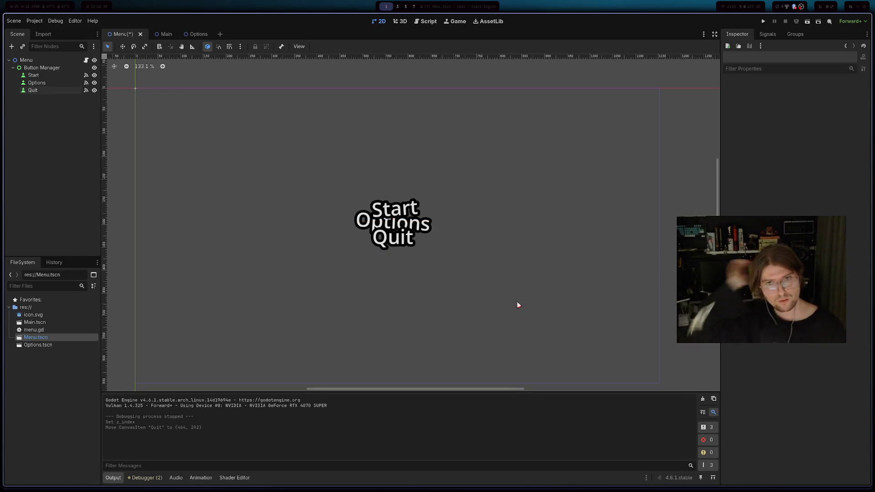
- Raise the Options button's Z Index so it draws in front of Quit
click(417, 238)
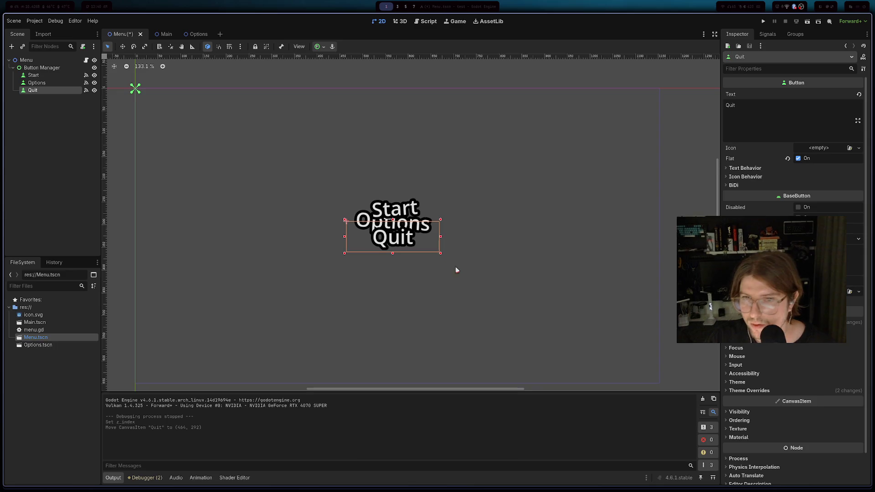
scroll(775, 283, down, 2)
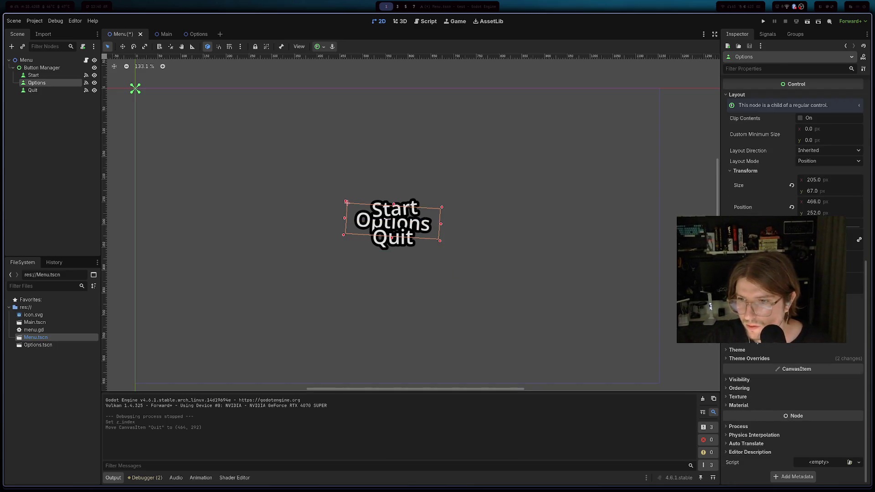
click(739, 388)
click(820, 407)
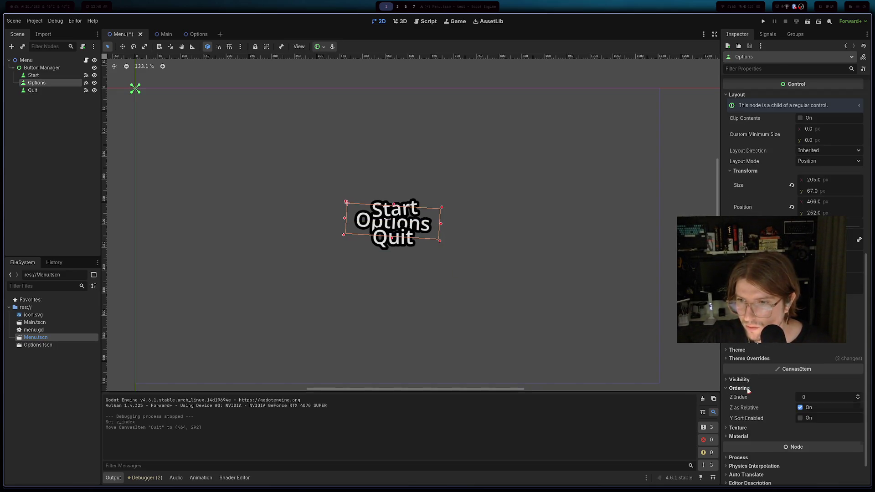
click(740, 380)
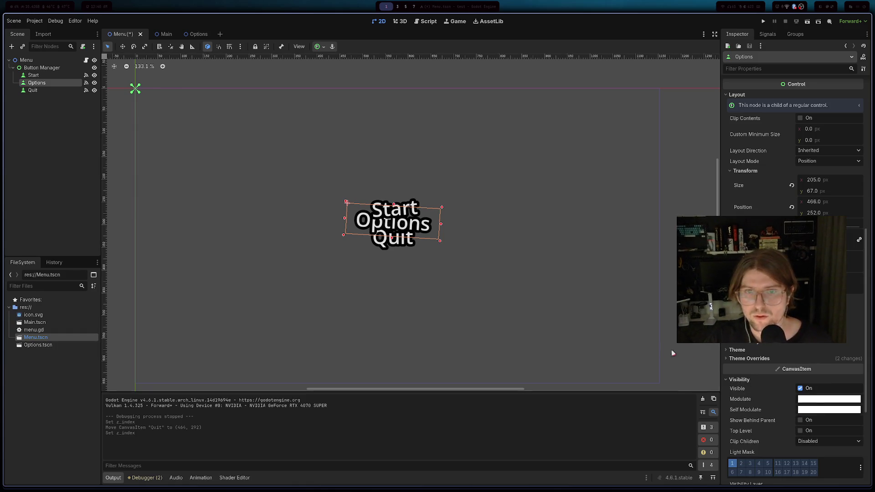
- Move Quit up and right to tuck under Options, then box-select all three buttons
click(409, 266)
click(401, 239)
drag(401, 239, 405, 234)
click(501, 267)
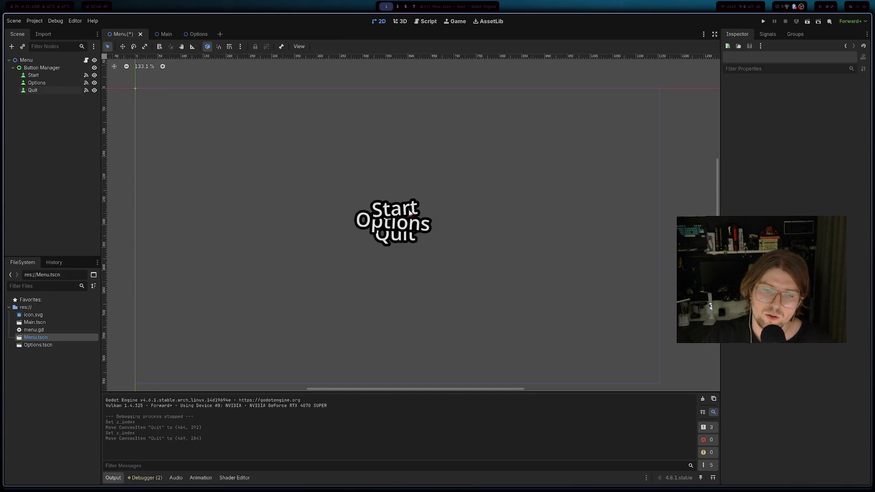
click(404, 248)
click(406, 237)
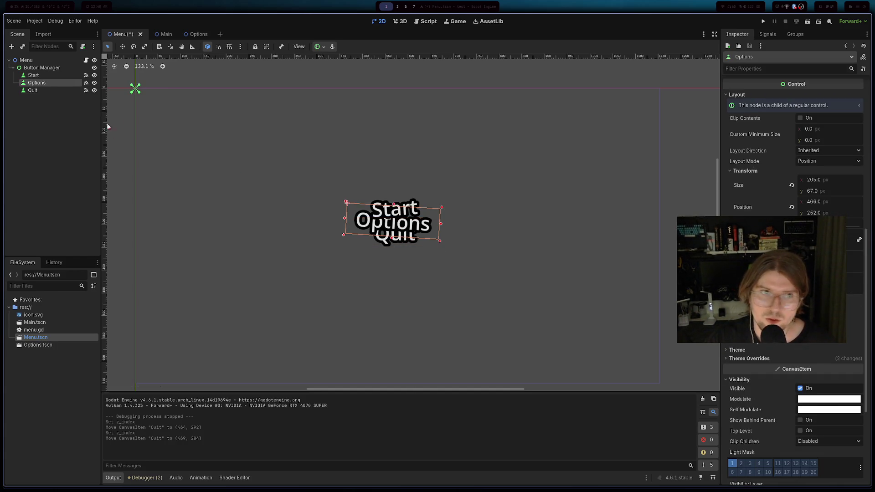
drag(115, 135, 456, 260)
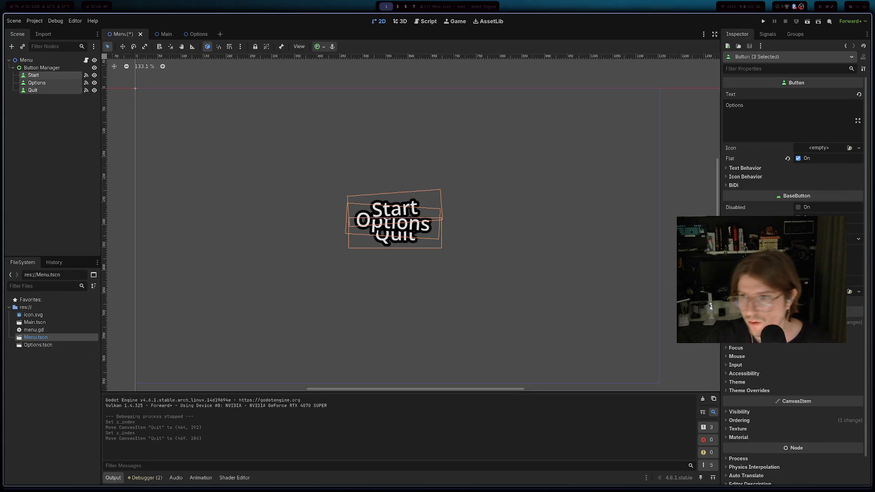
- Expand the three buttons' Theme Overrides > Styles, then select the Options node alone
scroll(793, 182, down, 2)
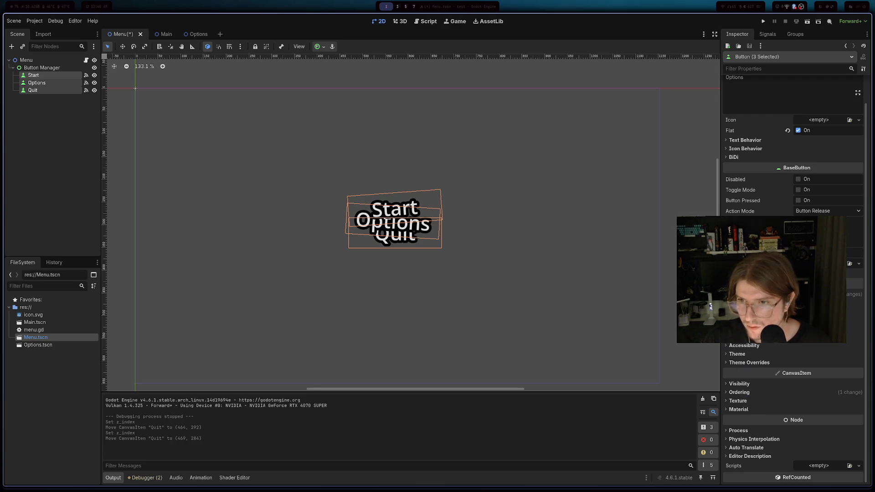
scroll(793, 401, up, 2)
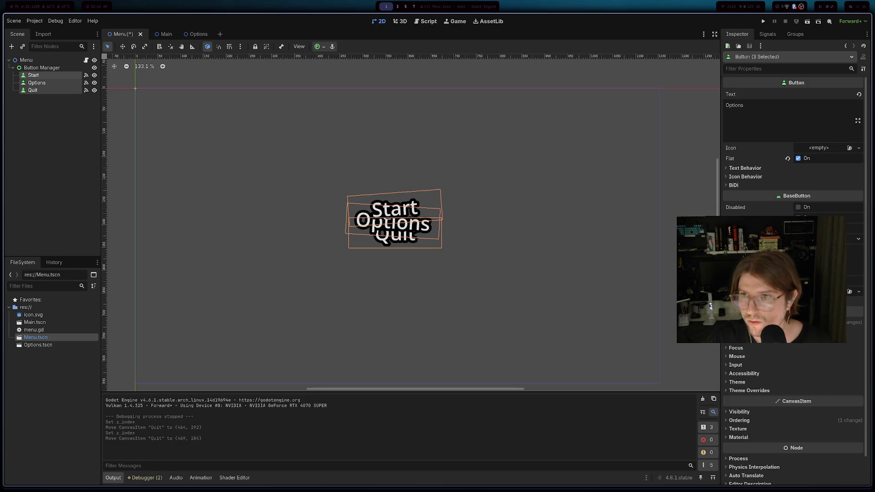
scroll(759, 364, down, 2)
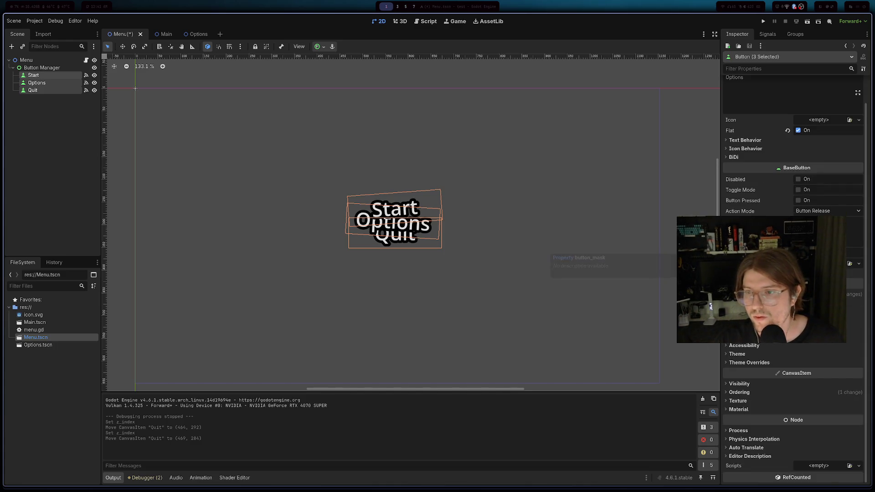
click(748, 363)
scroll(746, 365, down, 3)
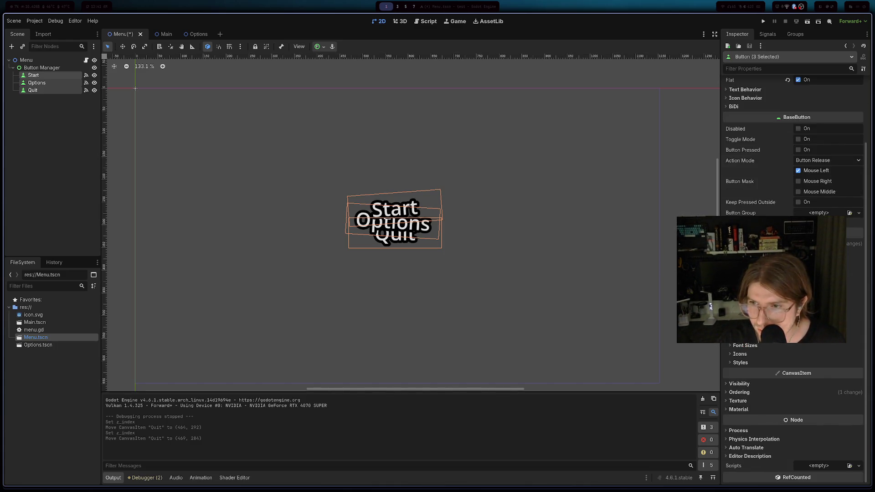
click(741, 362)
scroll(744, 363, down, 5)
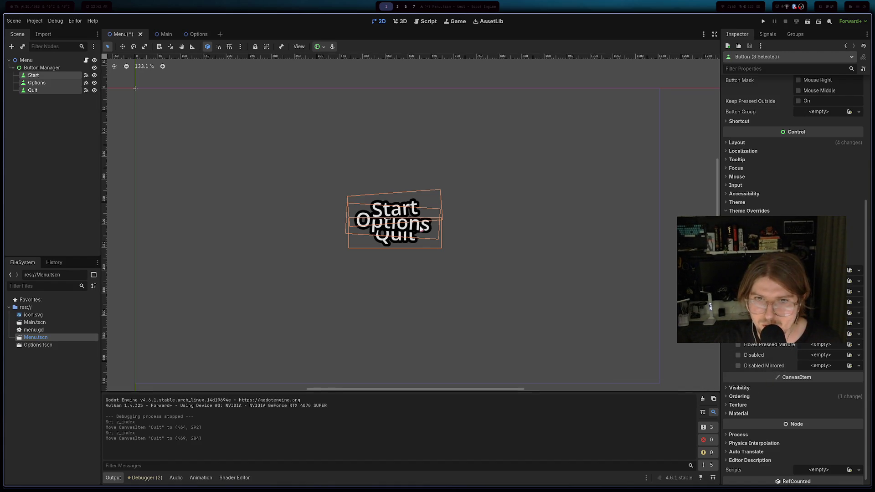
click(36, 83)
scroll(775, 360, down, 5)
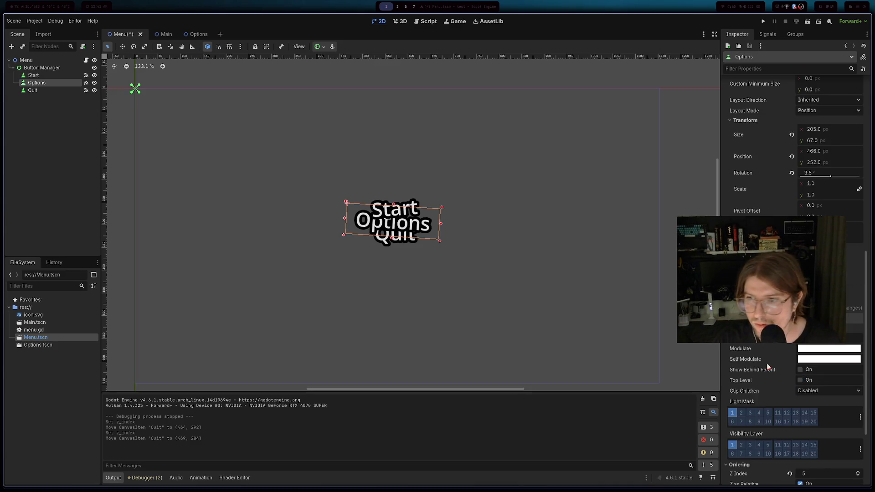
- Set the Options button's Focus style to New StyleBoxEmpty and save the scene
scroll(775, 354, up, 3)
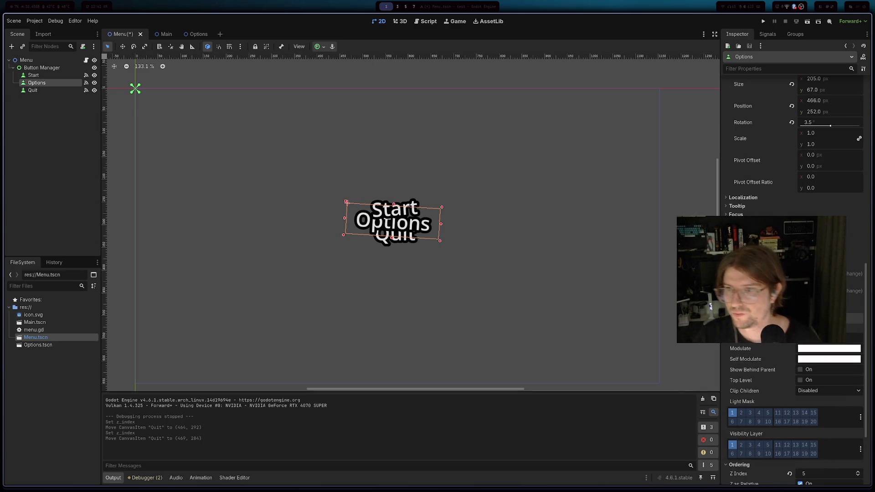
scroll(774, 352, up, 3)
scroll(775, 352, down, 2)
click(833, 373)
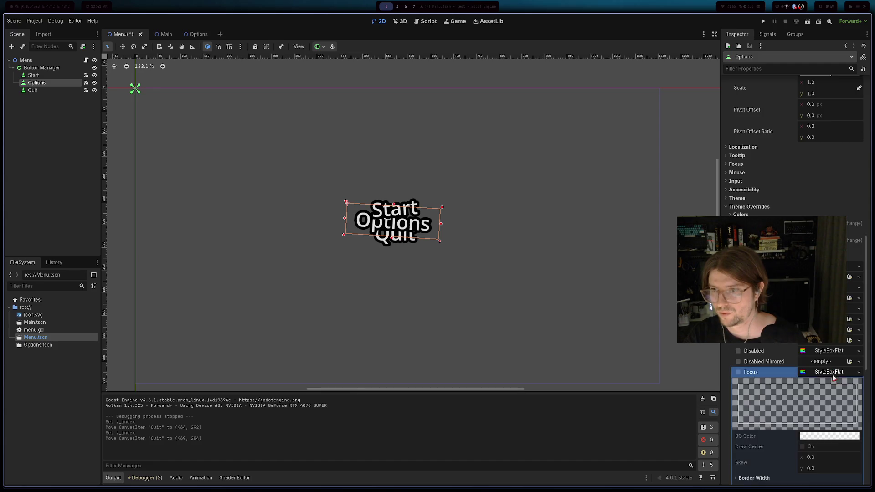
click(846, 375)
click(858, 373)
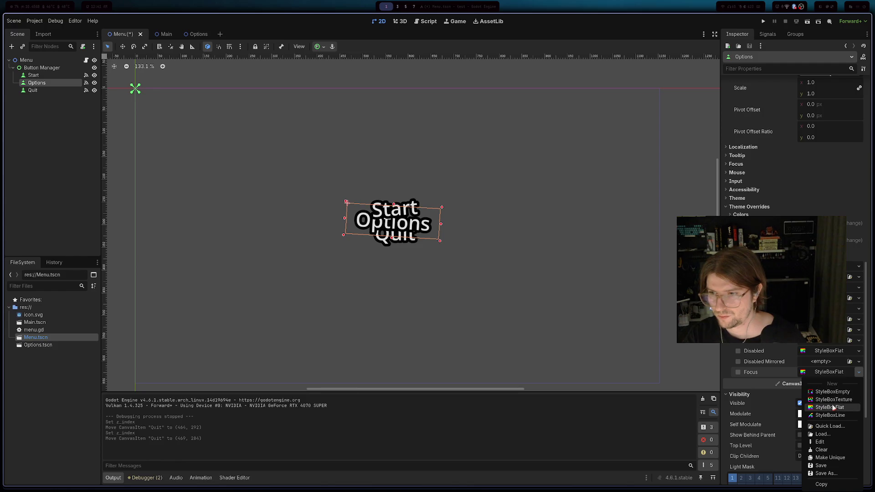
click(830, 372)
click(831, 372)
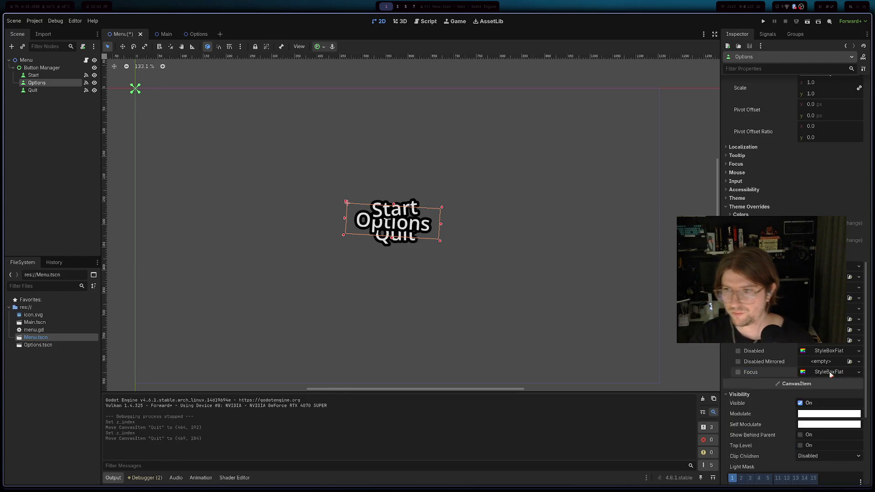
click(859, 372)
click(843, 397)
key(ctrl+s)
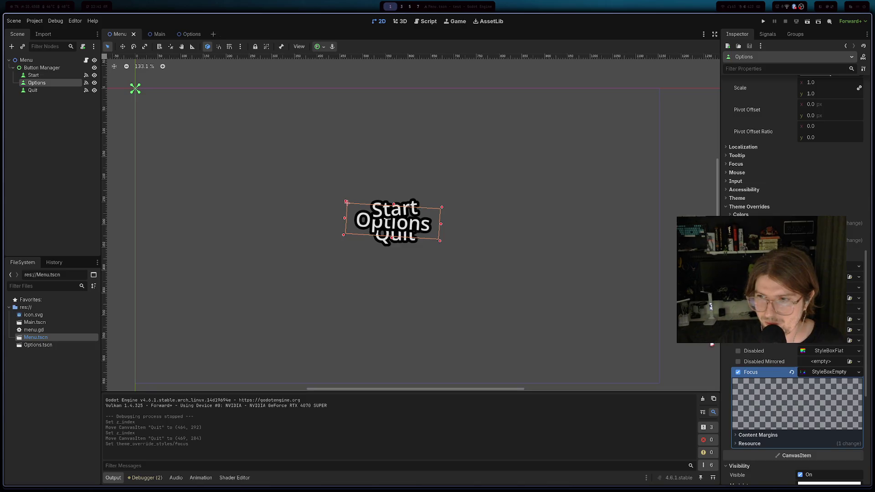
- Give the Quit button a New StyleBoxEmpty focus style too, then launch a test run
click(24, 93)
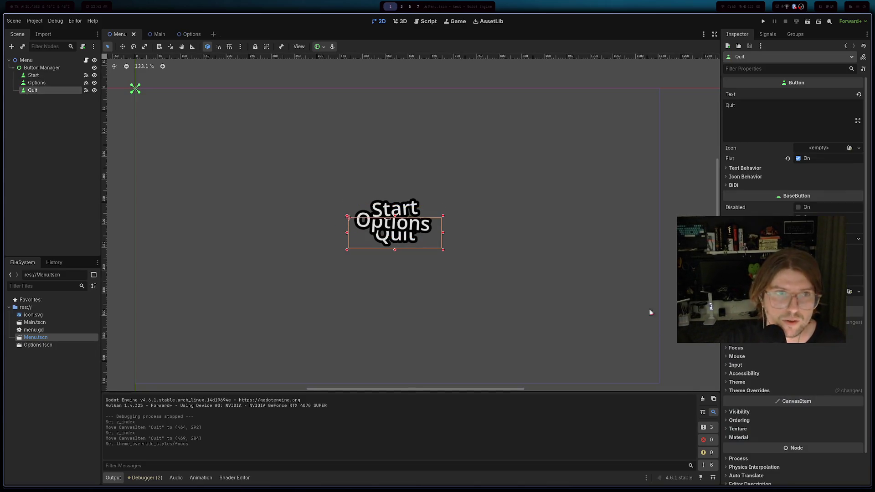
scroll(773, 346, down, 2)
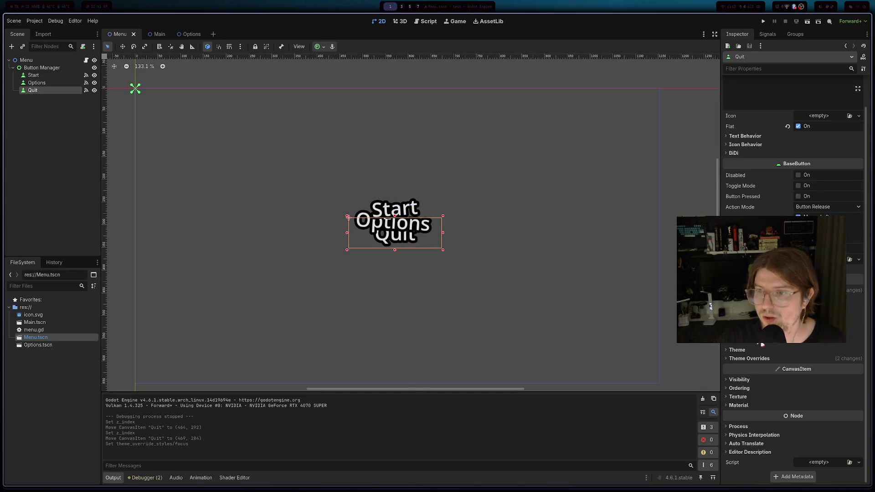
click(757, 359)
scroll(754, 358, down, 2)
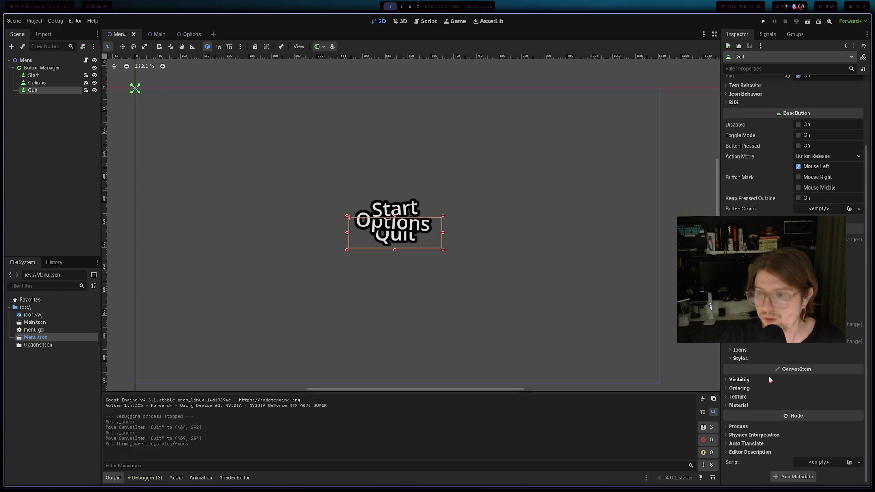
click(743, 358)
scroll(820, 401, down, 3)
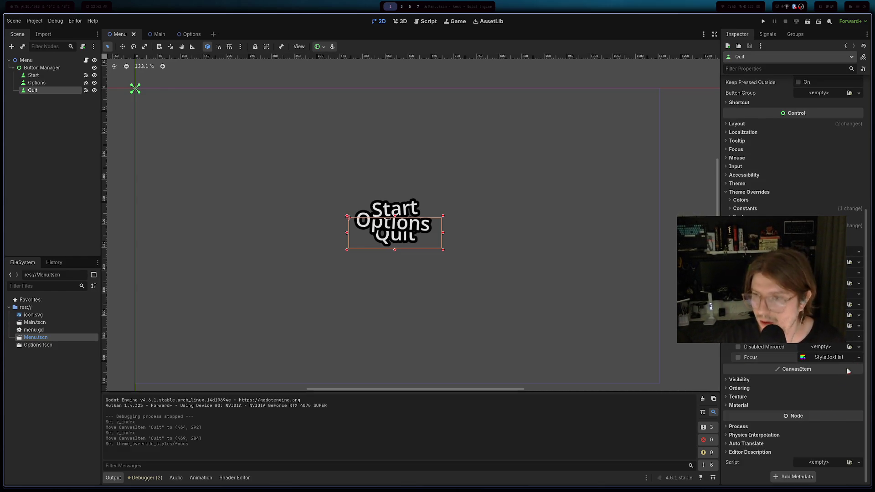
click(829, 358)
click(859, 357)
click(832, 377)
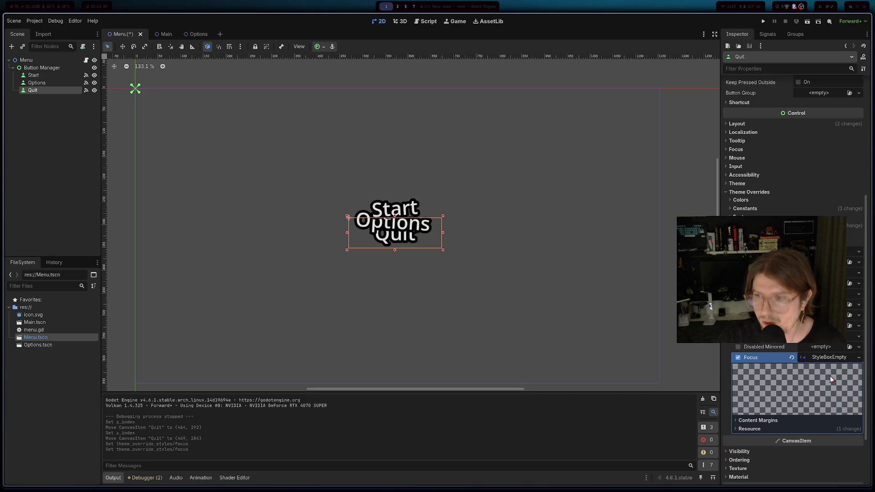
click(765, 22)
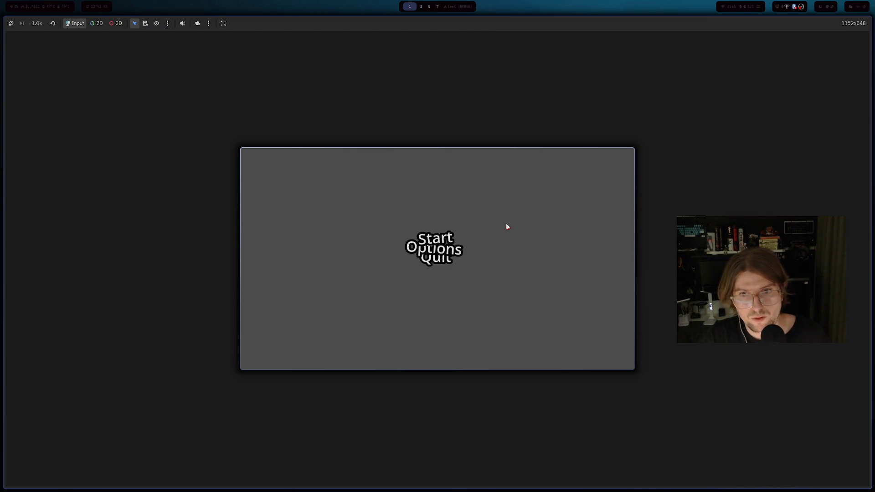
- Stop the running game with F8 to return to the editor
key(F8)
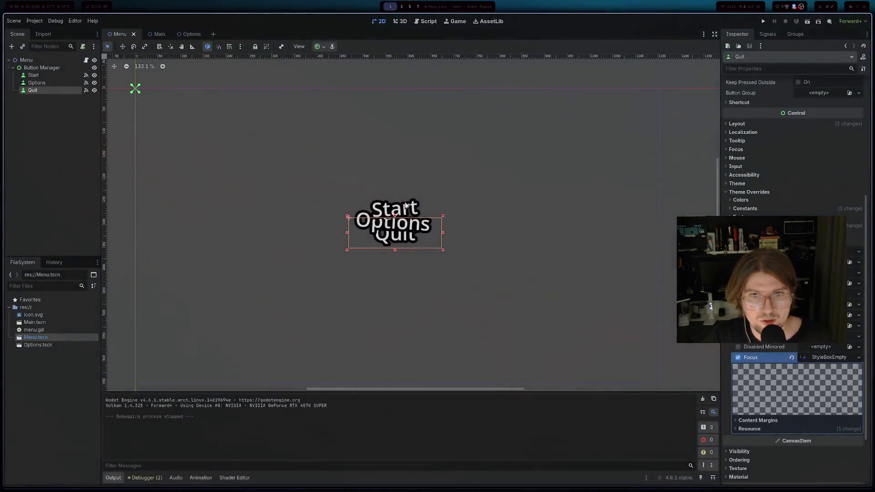
- In the browser, search Google for 'godot button focus animation tranform'
key(alt+Tab)
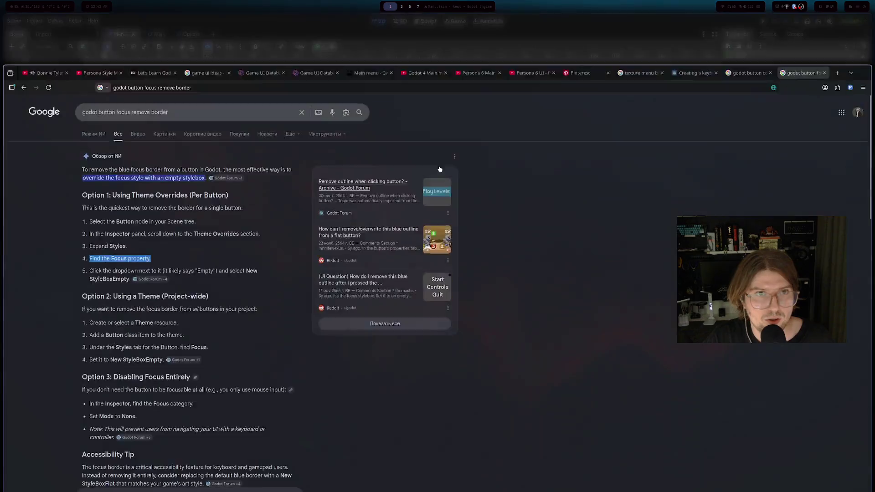
scroll(198, 162, down, 7)
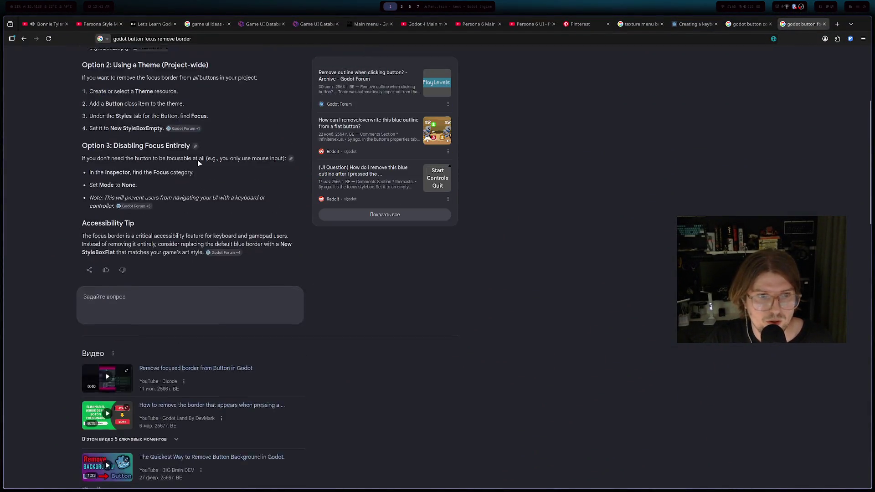
scroll(145, 76, up, 7)
triple_click(143, 63)
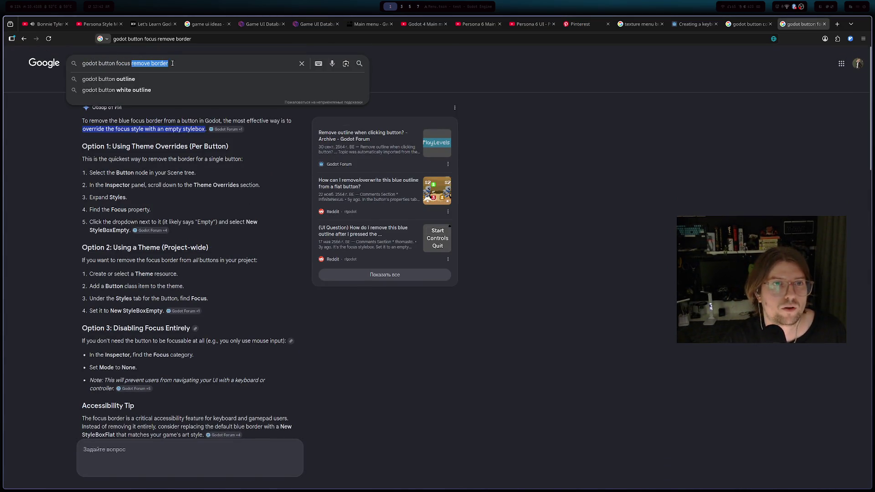
text(animation )
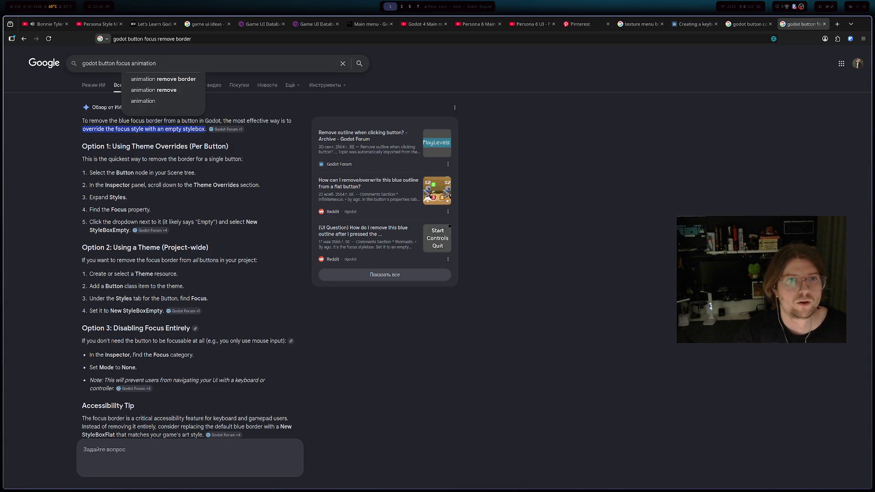
text(tranform)
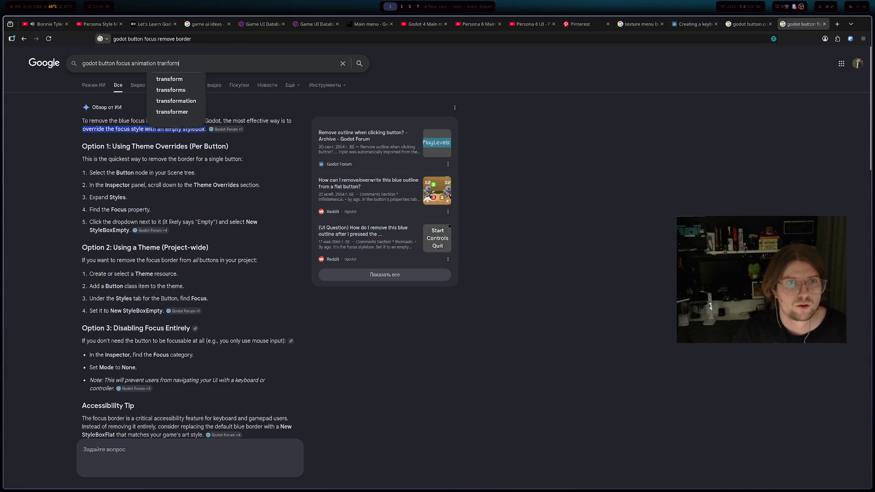
key(Return)
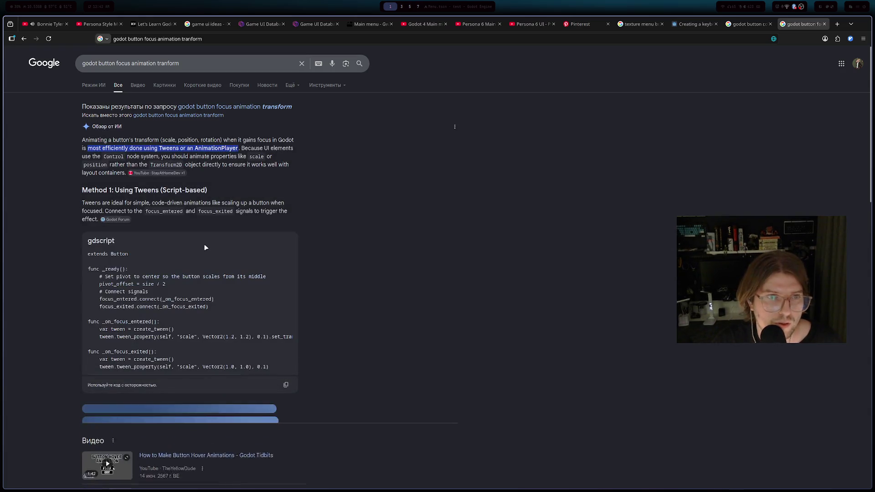
click(127, 300)
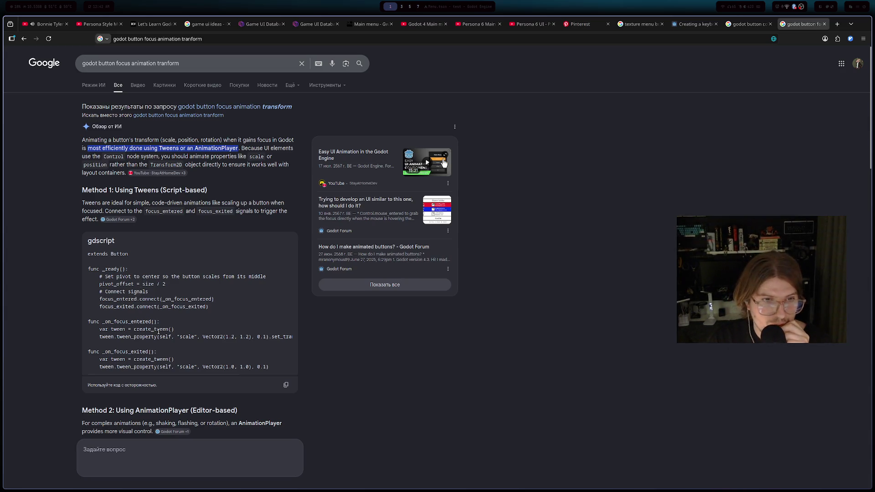
mouse_move(210, 373)
mouse_down()
mouse_move(227, 370)
mouse_move(177, 373)
mouse_move(236, 370)
mouse_move(176, 367)
mouse_up()
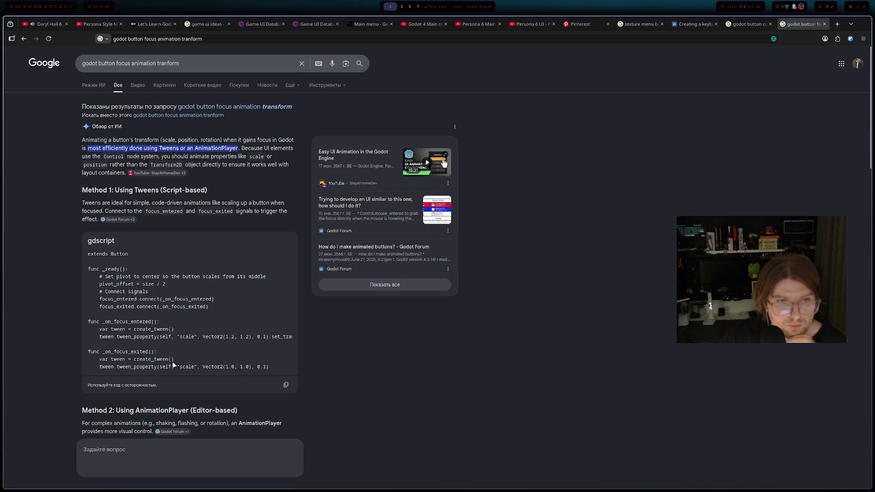
mouse_move(167, 374)
mouse_down()
mouse_move(221, 377)
mouse_move(140, 368)
mouse_up()
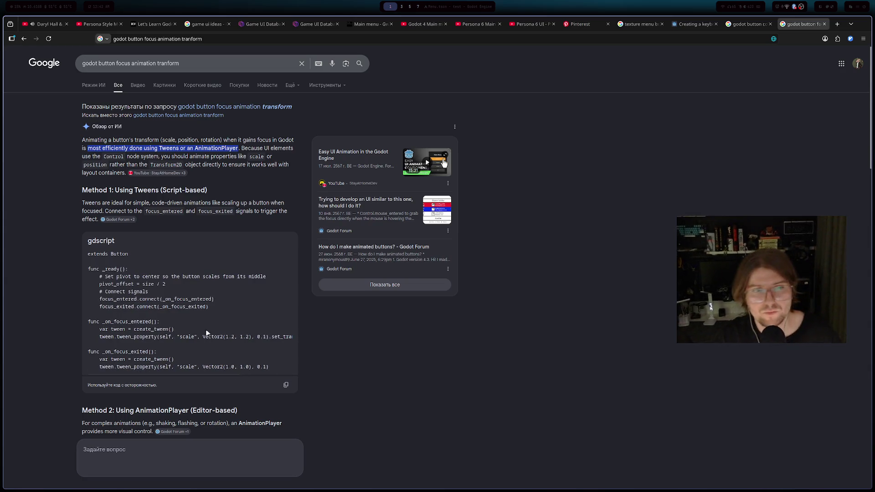
key(super+s)
key(super+s)
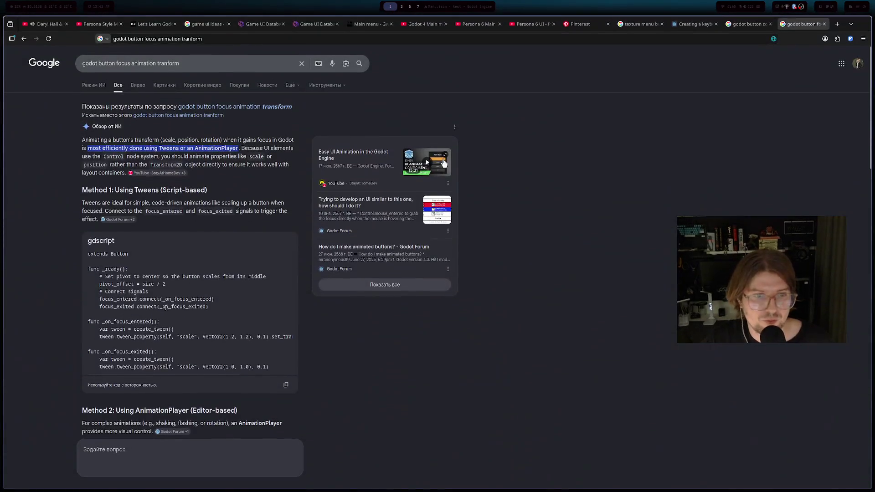
triple_click(141, 337)
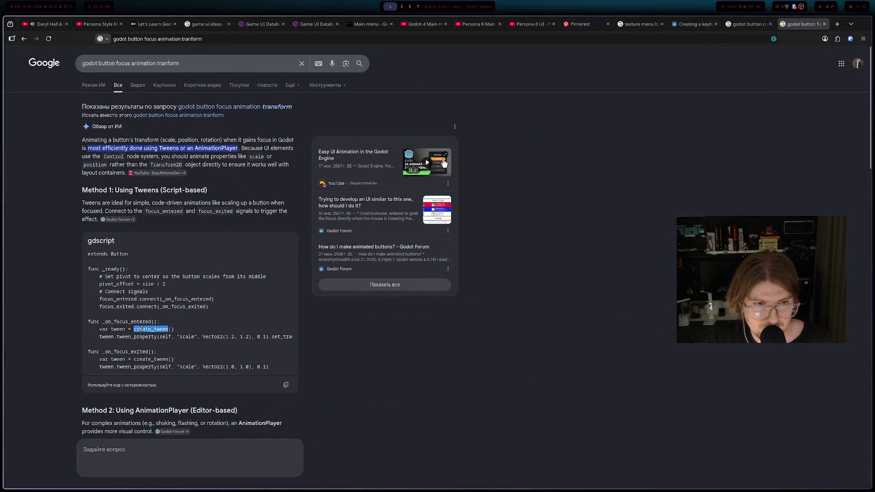